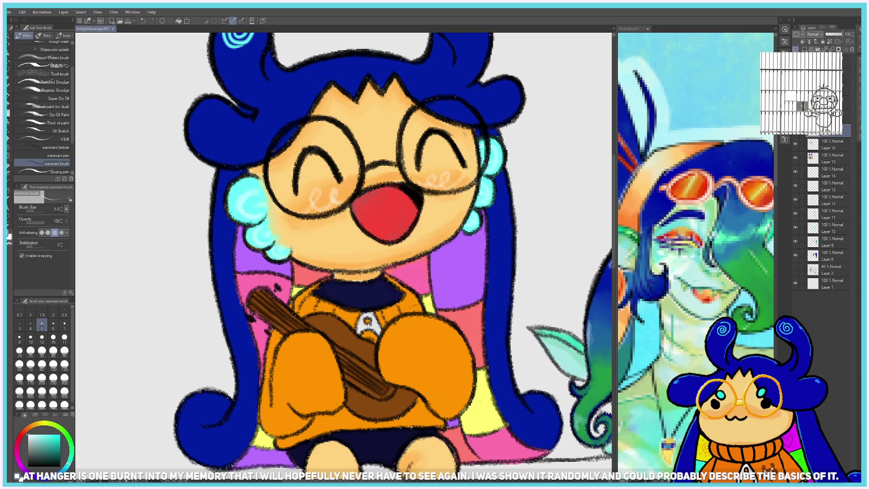
Shade both sweater sleeves with a darker, redder orange at brush size 8.
{"action": "left_click", "coordinate": [391, 334], "text": "alt"}
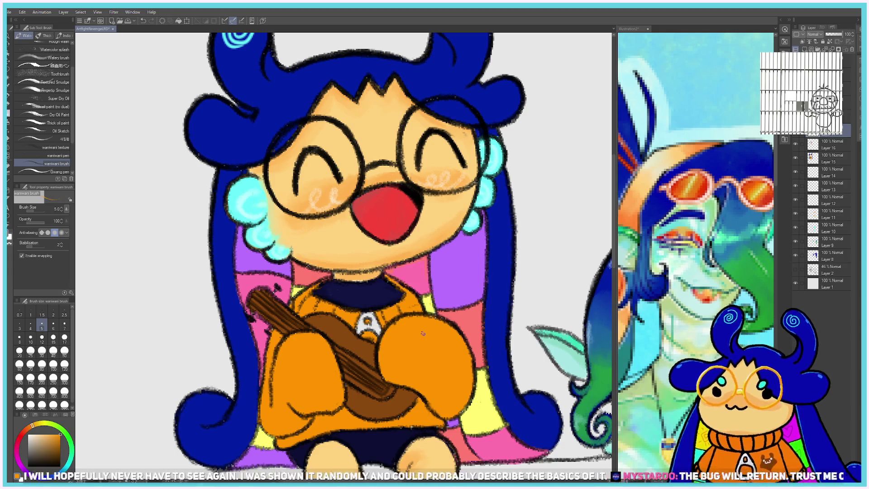
{"action": "left_click", "coordinate": [28, 428]}
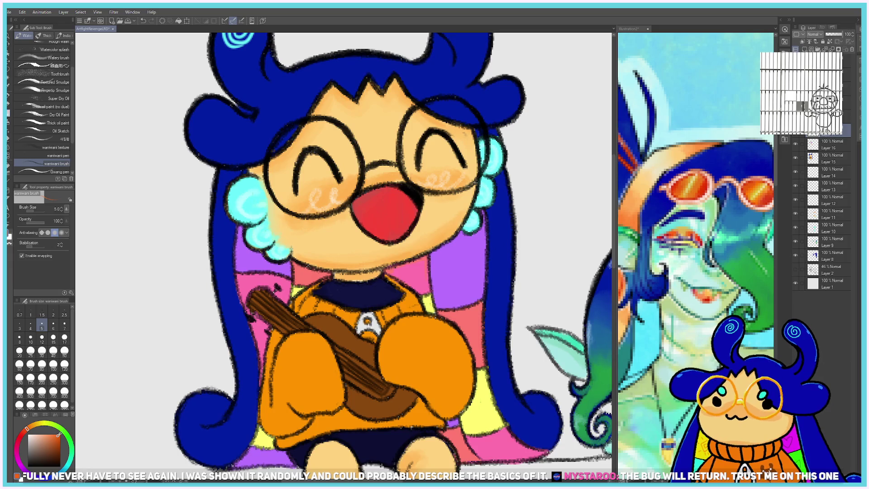
{"action": "left_click_drag", "start_coordinate": [384, 353], "coordinate": [421, 390]}
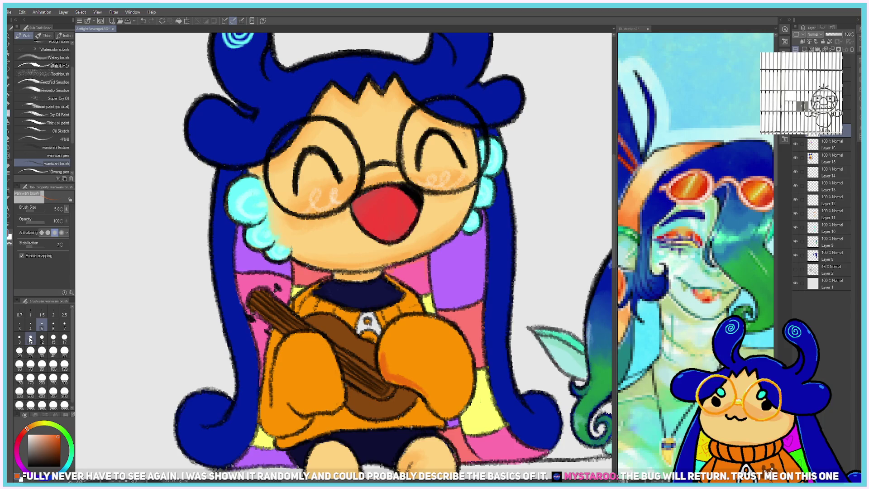
{"action": "left_click", "coordinate": [19, 338]}
{"action": "left_click_drag", "start_coordinate": [389, 358], "coordinate": [454, 413]}
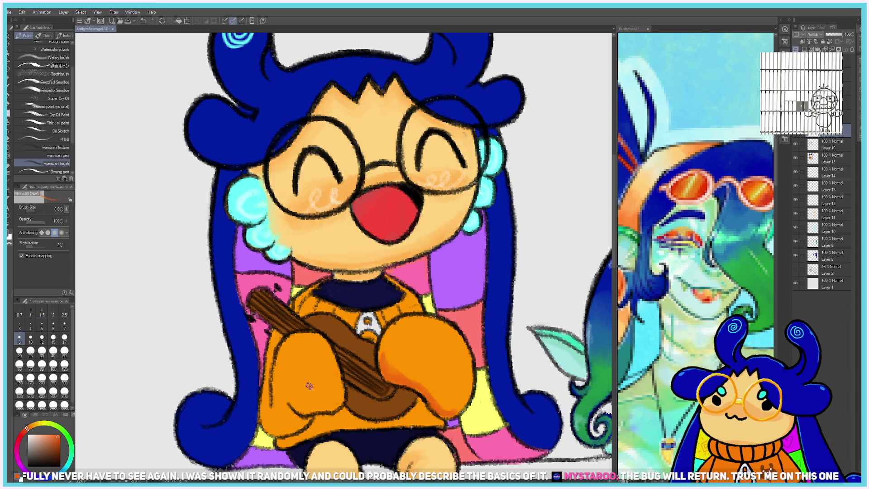
{"action": "left_click_drag", "start_coordinate": [292, 405], "coordinate": [322, 409]}
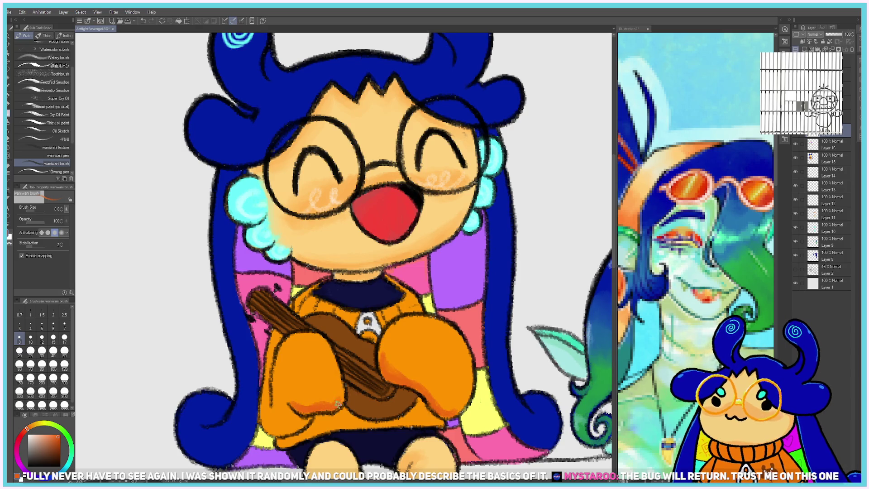
{"action": "mouse_move", "coordinate": [340, 378]}
{"action": "left_mouse_down"}
{"action": "mouse_move", "coordinate": [317, 419]}
{"action": "mouse_move", "coordinate": [414, 410]}
{"action": "left_mouse_up"}
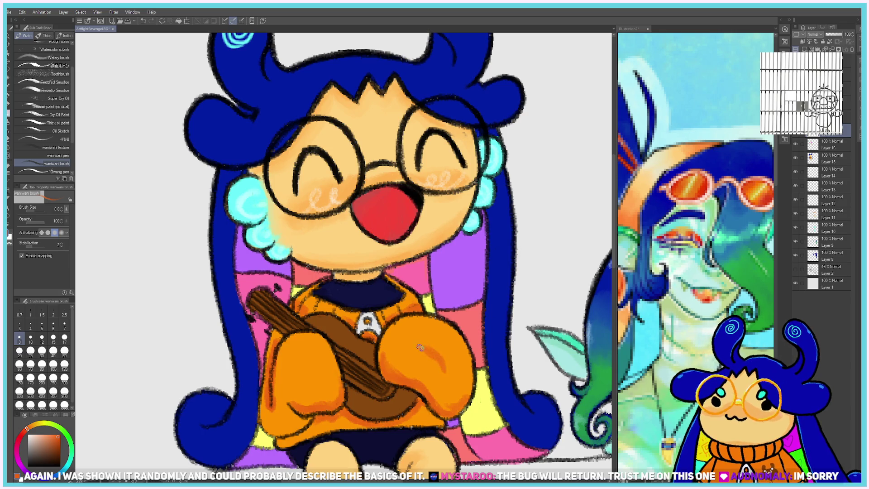
Add darker orange-brown shading to the lower arm, then resample lighter orange near the collar.
{"action": "left_click", "coordinate": [442, 357], "text": "alt"}
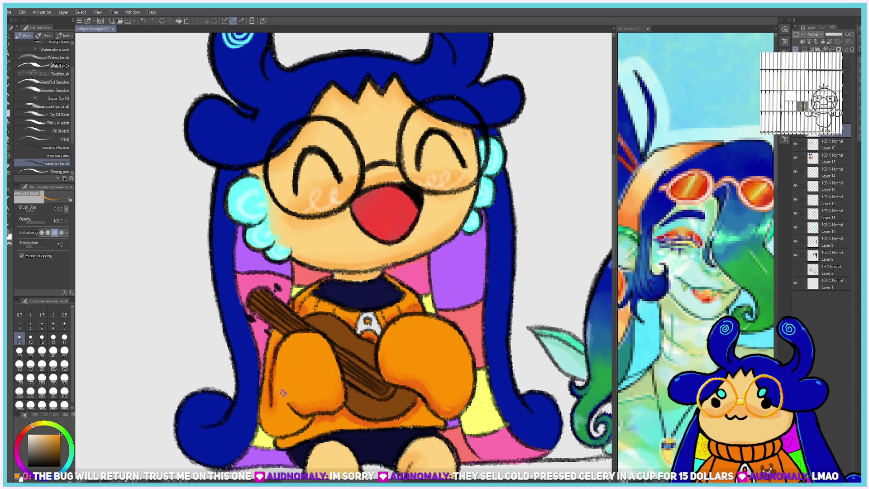
{"action": "left_click", "coordinate": [317, 403], "text": "alt"}
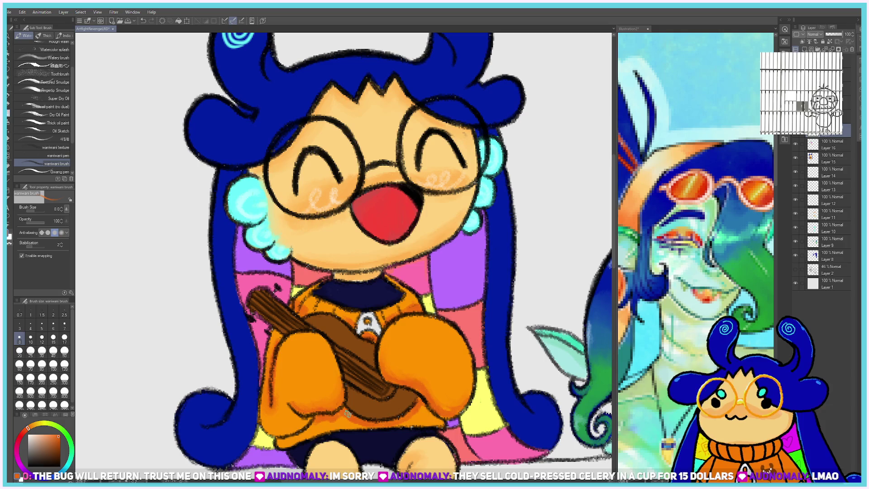
{"action": "left_click_drag", "start_coordinate": [348, 413], "coordinate": [309, 407]}
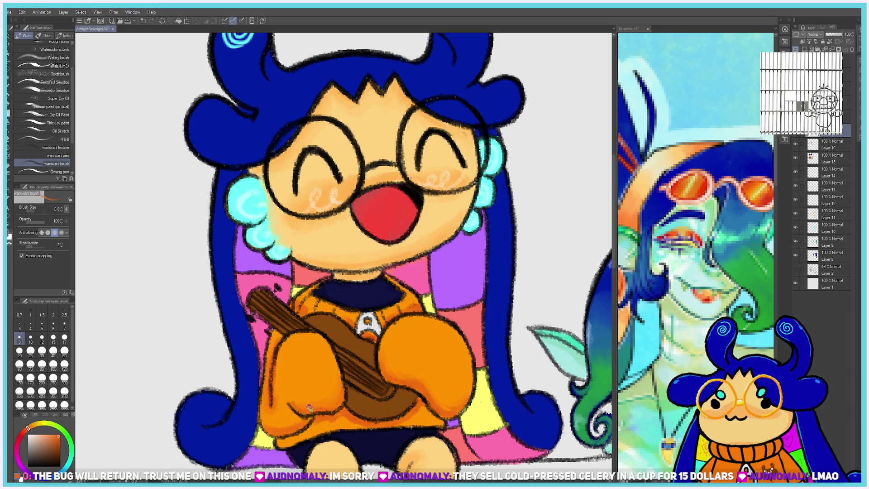
{"action": "left_click", "coordinate": [317, 373], "text": "alt"}
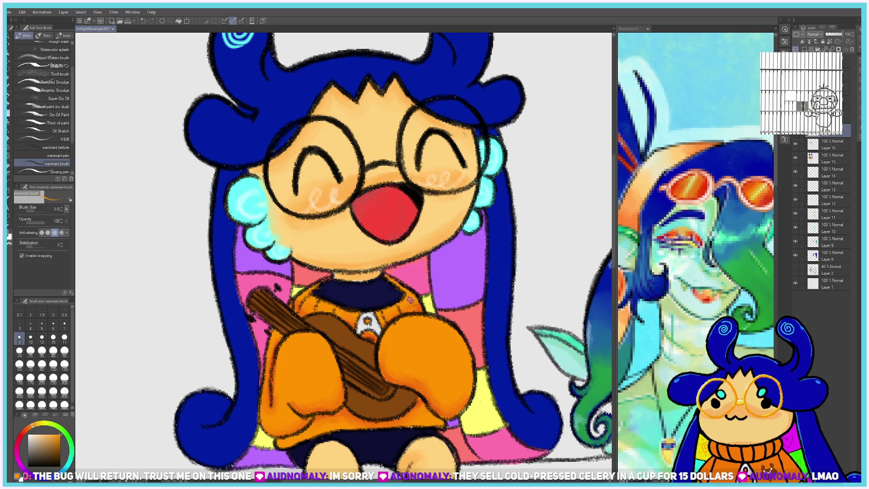
{"action": "left_click", "coordinate": [378, 268], "text": "alt"}
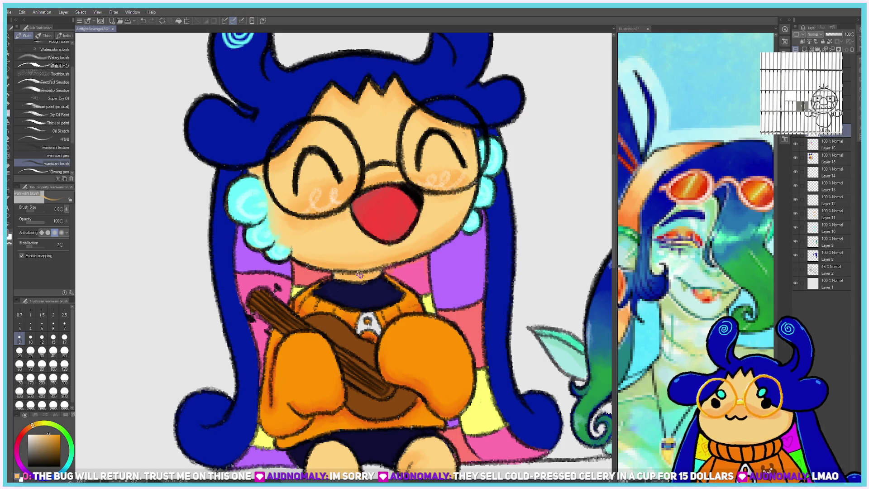
{"action": "scroll", "coordinate": [363, 278], "scroll_direction": "down", "scroll_amount": 3}
{"action": "scroll", "coordinate": [317, 254], "scroll_direction": "up", "scroll_amount": 3}
On a new layer, draw a purple swirl on the chair's purple square at brush size 6.
{"action": "scroll", "coordinate": [227, 245], "scroll_direction": "up", "scroll_amount": 2}
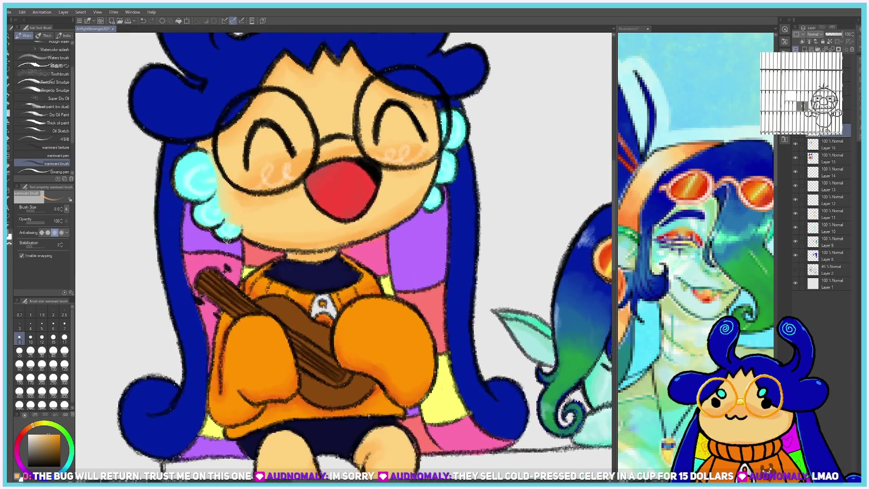
{"action": "scroll", "coordinate": [190, 240], "scroll_direction": "down", "scroll_amount": 1}
{"action": "scroll", "coordinate": [164, 241], "scroll_direction": "up", "scroll_amount": 2}
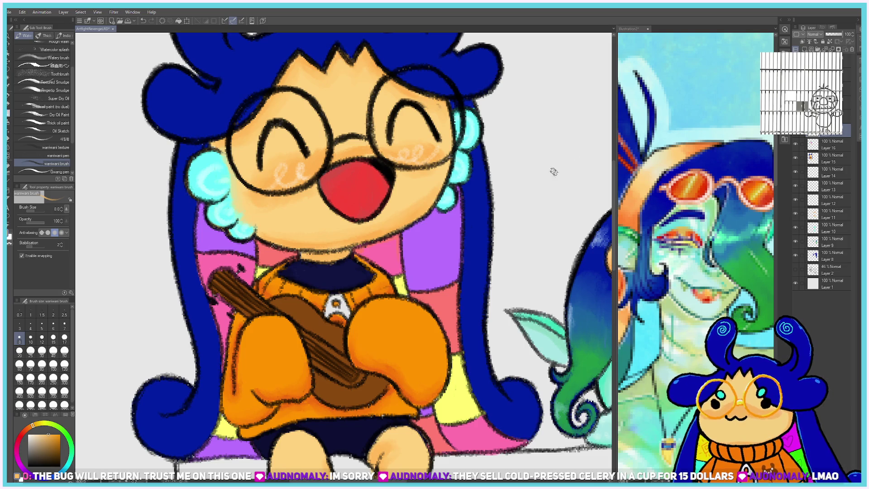
{"action": "left_click", "coordinate": [806, 50]}
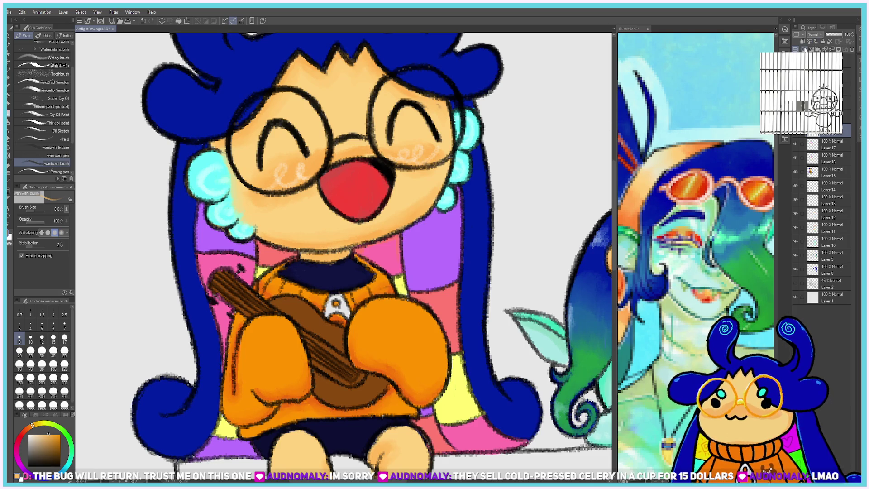
{"action": "left_click", "coordinate": [46, 424]}
{"action": "left_click", "coordinate": [53, 440]}
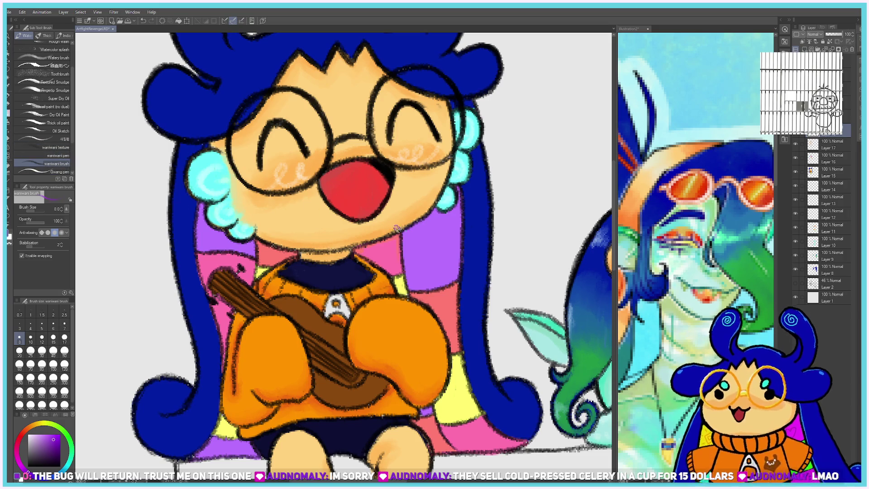
{"action": "left_click", "coordinate": [53, 324]}
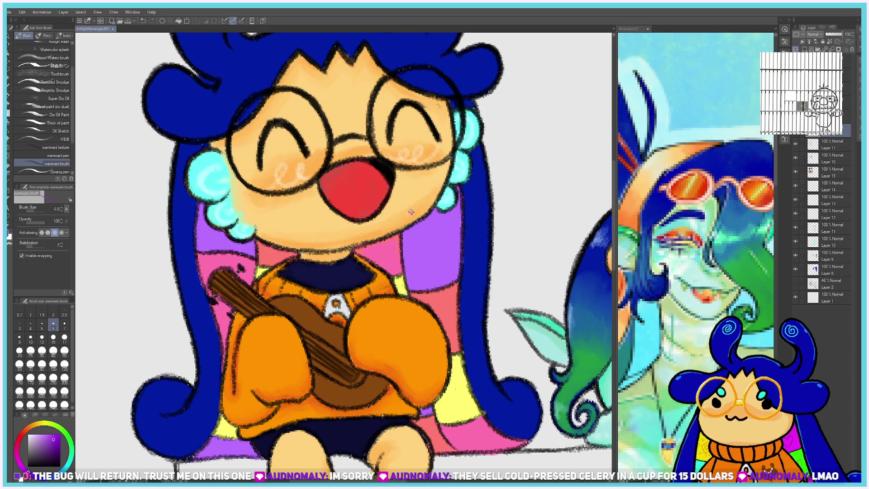
{"action": "left_click_drag", "start_coordinate": [427, 241], "coordinate": [430, 248]}
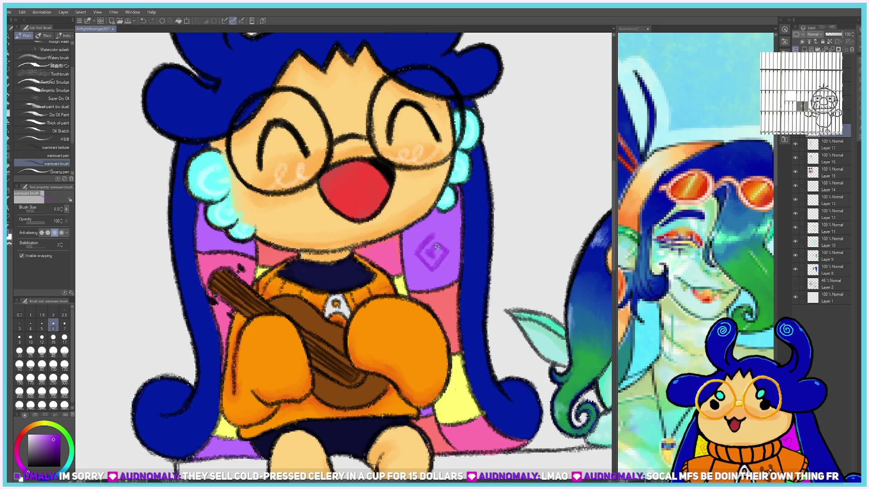
Add red and magenta swirls to the pink chair square at brush size 4.
{"action": "left_click", "coordinate": [30, 325]}
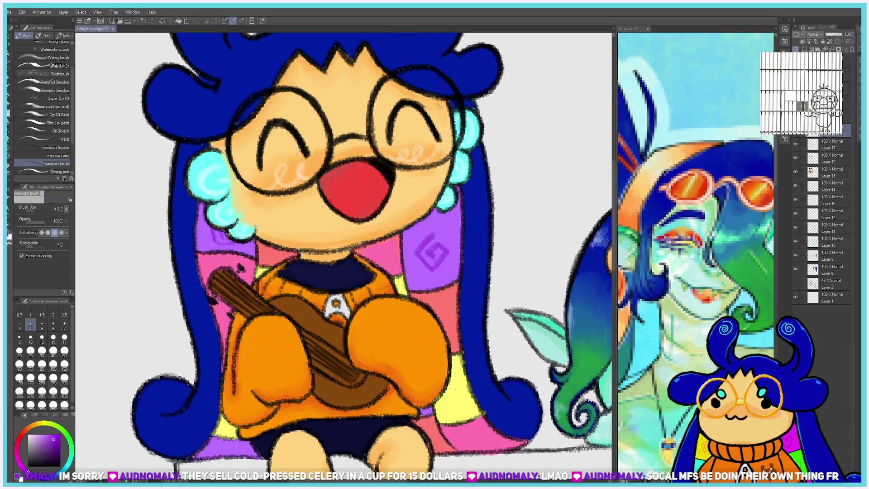
{"action": "left_click", "coordinate": [17, 442]}
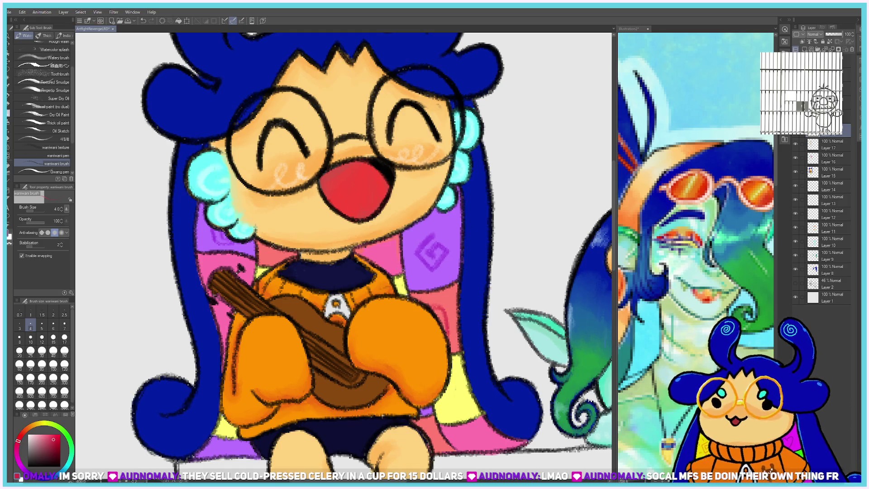
{"action": "left_click_drag", "start_coordinate": [366, 258], "coordinate": [383, 269]}
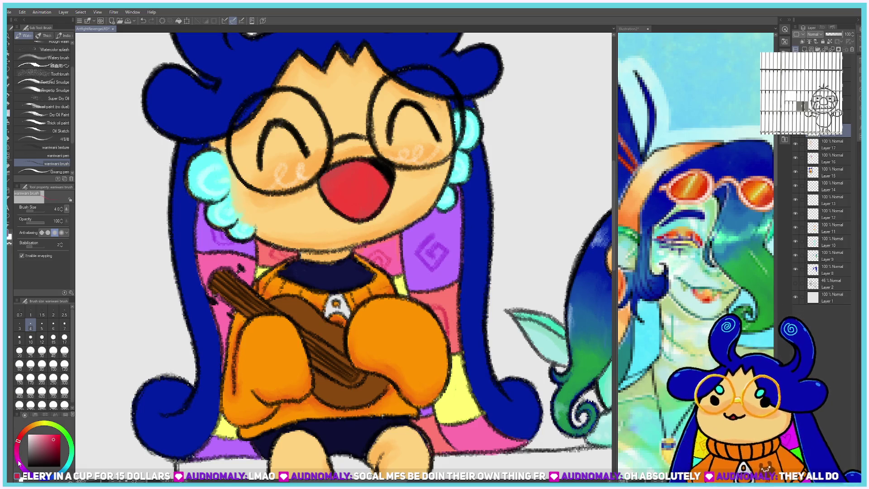
{"action": "left_click_drag", "start_coordinate": [23, 437], "coordinate": [21, 464]}
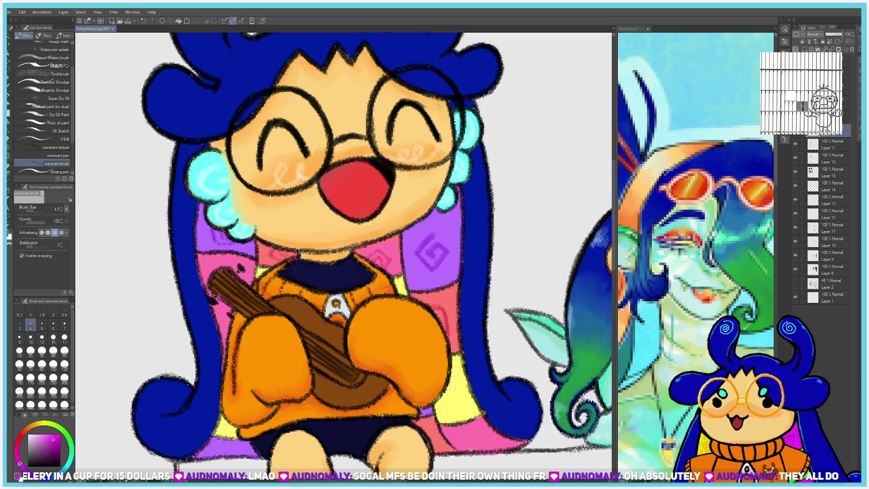
{"action": "mouse_move", "coordinate": [471, 442]}
{"action": "left_mouse_down"}
{"action": "mouse_move", "coordinate": [494, 447]}
{"action": "mouse_move", "coordinate": [484, 443]}
{"action": "left_mouse_up"}
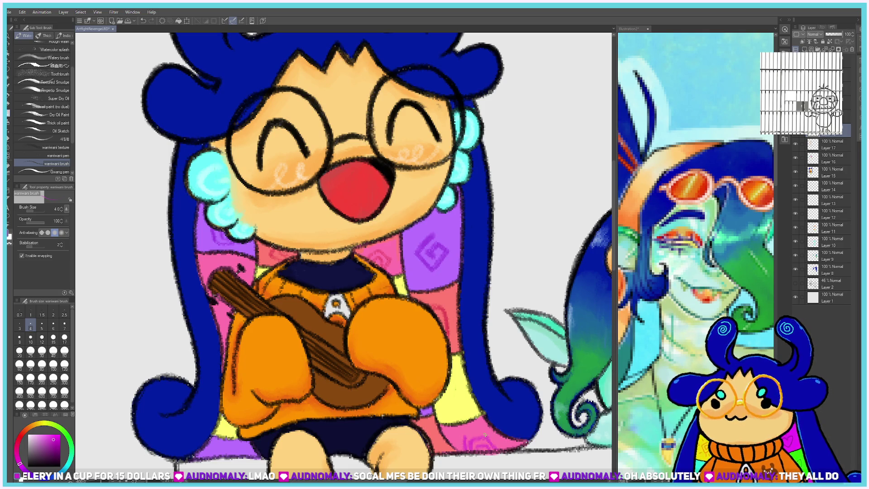
{"action": "left_click", "coordinate": [409, 259], "text": "alt"}
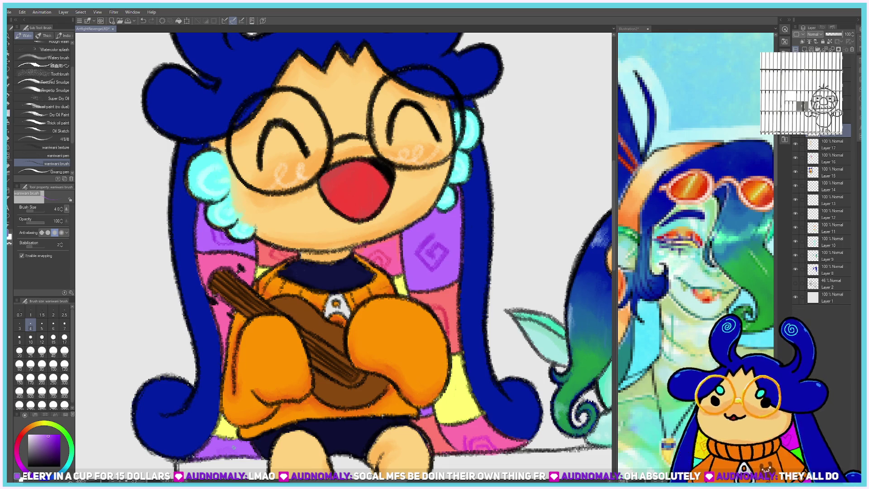
{"action": "left_click", "coordinate": [32, 425]}
Draw a small orange-brown spiral on the yellow chair square beside the sleeve.
{"action": "mouse_move", "coordinate": [442, 406]}
{"action": "left_mouse_down"}
{"action": "mouse_move", "coordinate": [458, 401]}
{"action": "mouse_move", "coordinate": [454, 382]}
{"action": "mouse_move", "coordinate": [446, 408]}
{"action": "mouse_move", "coordinate": [461, 405]}
{"action": "mouse_move", "coordinate": [451, 386]}
{"action": "left_mouse_up"}
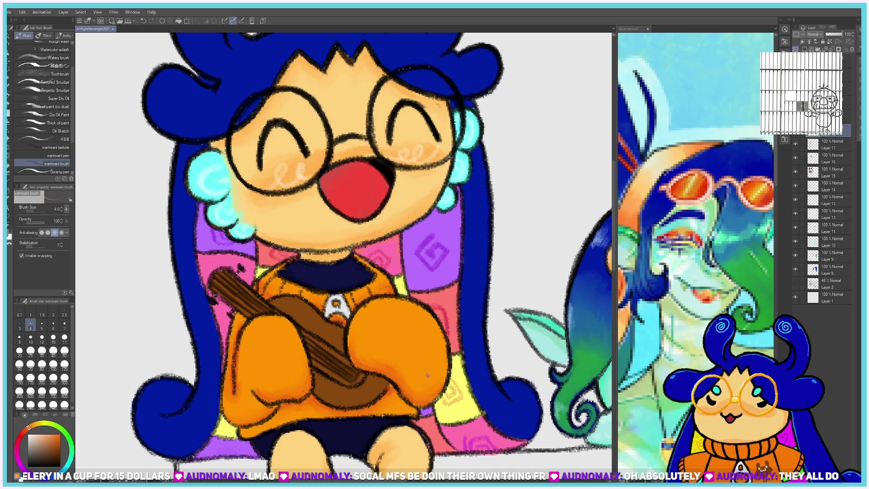
Create a new layer (Ctrl+Shift+N) for painting the table.
{"action": "scroll", "coordinate": [591, 407], "scroll_direction": "down", "scroll_amount": 10}
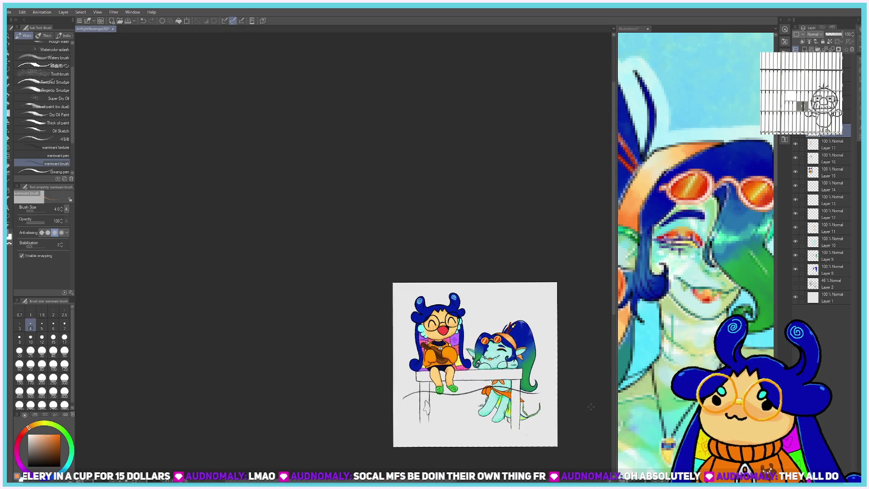
{"action": "scroll", "coordinate": [557, 410], "scroll_direction": "up", "scroll_amount": 5}
{"action": "scroll", "coordinate": [143, 291], "scroll_direction": "down", "scroll_amount": 3}
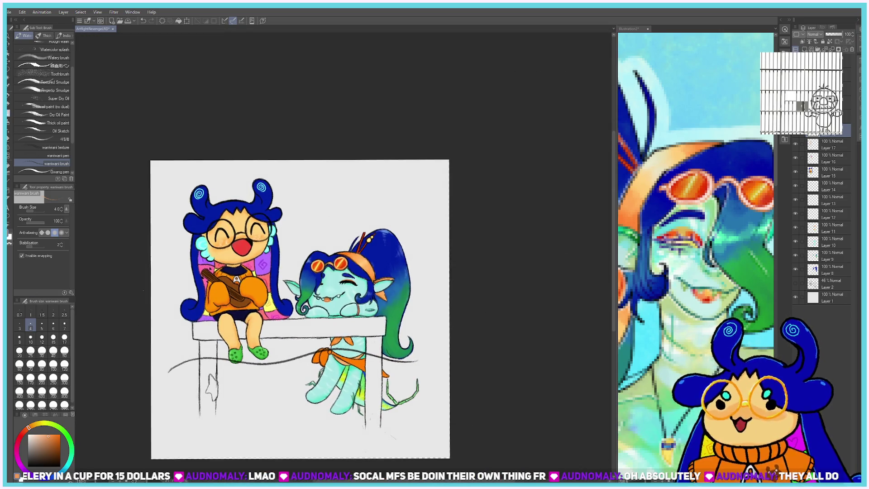
{"action": "scroll", "coordinate": [176, 299], "scroll_direction": "up", "scroll_amount": 2}
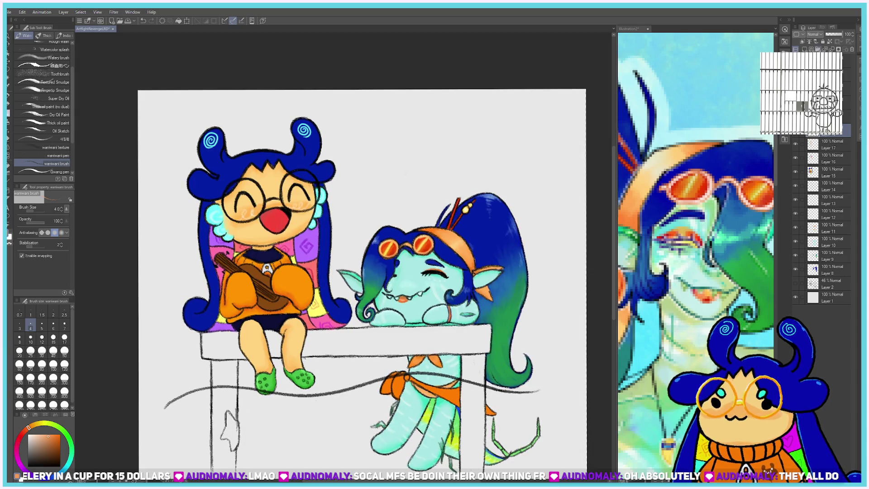
{"action": "key", "text": "ctrl+shift+n"}
{"action": "scroll", "coordinate": [303, 385], "scroll_direction": "down", "scroll_amount": 1}
{"action": "scroll", "coordinate": [302, 385], "scroll_direction": "up", "scroll_amount": 2}
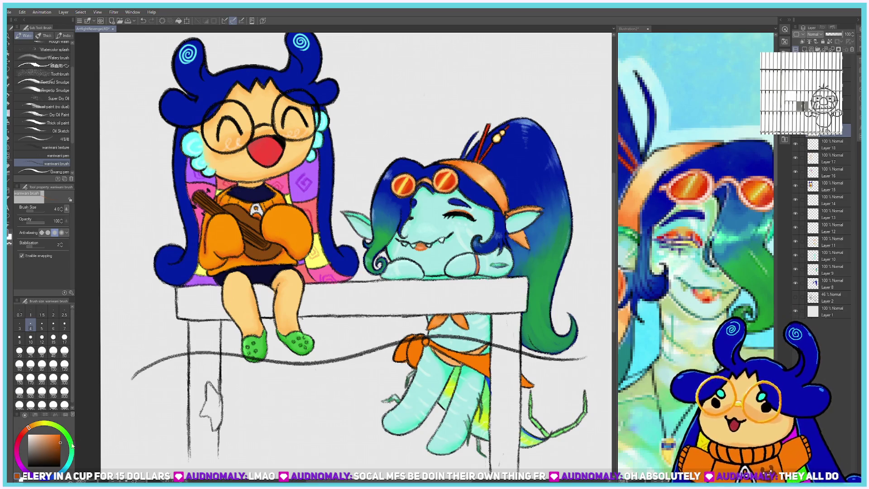
Paint the left table leg brown at brush size 15, undoing a stray corner stroke.
{"action": "left_click", "coordinate": [53, 338]}
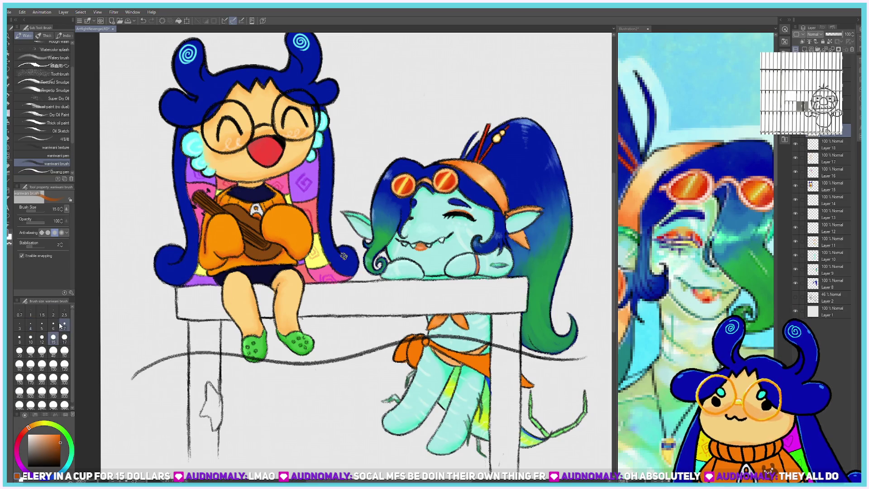
{"action": "mouse_move", "coordinate": [193, 313]}
{"action": "left_mouse_down"}
{"action": "mouse_move", "coordinate": [214, 337]}
{"action": "mouse_move", "coordinate": [218, 367]}
{"action": "left_mouse_up"}
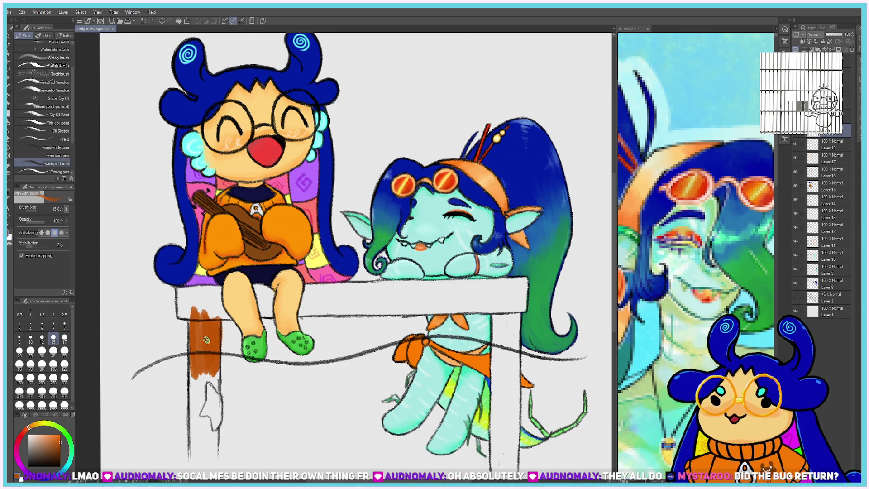
{"action": "left_click_drag", "start_coordinate": [204, 337], "coordinate": [193, 335]}
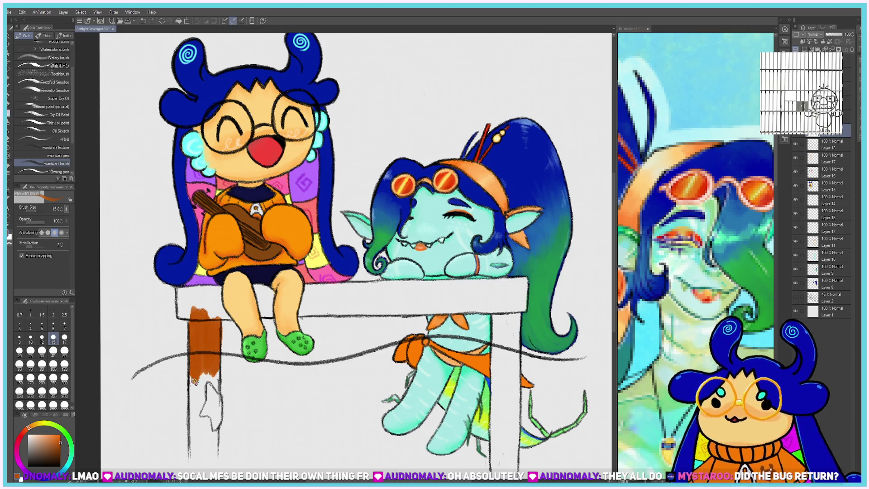
{"action": "mouse_move", "coordinate": [192, 335]}
{"action": "left_mouse_down"}
{"action": "mouse_move", "coordinate": [193, 418]}
{"action": "mouse_move", "coordinate": [215, 450]}
{"action": "mouse_move", "coordinate": [201, 402]}
{"action": "mouse_move", "coordinate": [216, 371]}
{"action": "left_mouse_up"}
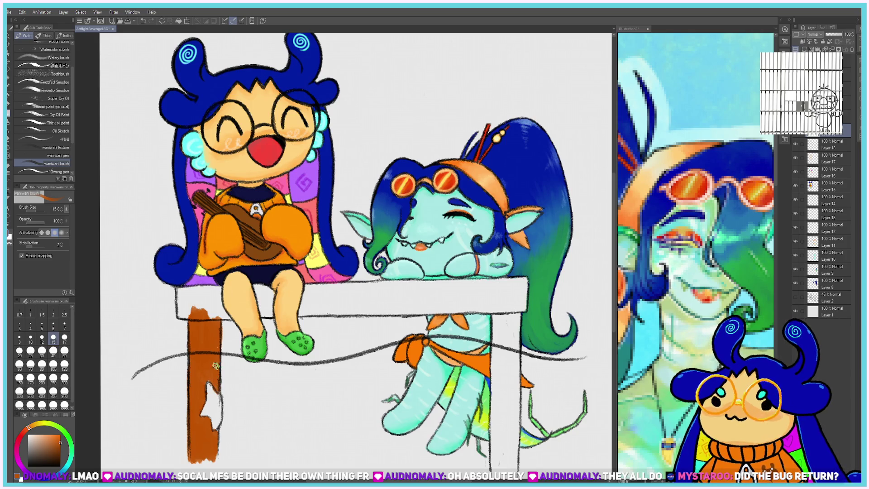
{"action": "mouse_move", "coordinate": [188, 317]}
{"action": "left_mouse_down"}
{"action": "mouse_move", "coordinate": [183, 312]}
{"action": "mouse_move", "coordinate": [193, 303]}
{"action": "left_mouse_up"}
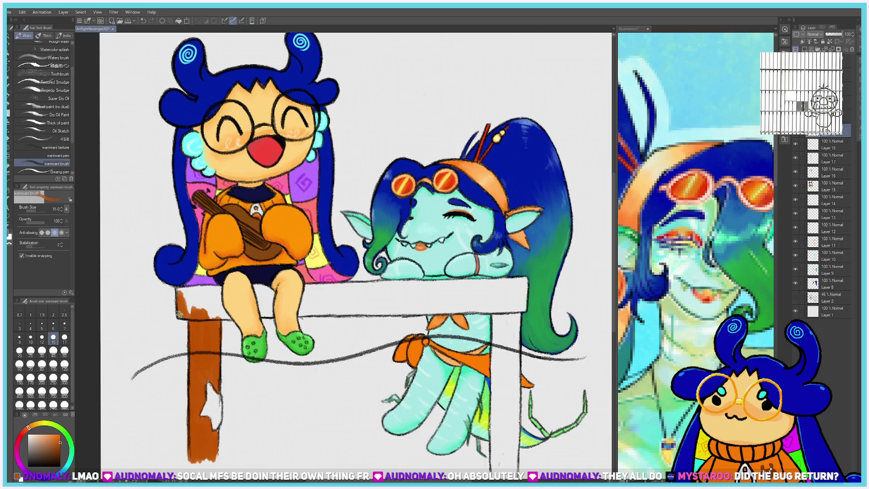
{"action": "key", "text": "ctrl+z"}
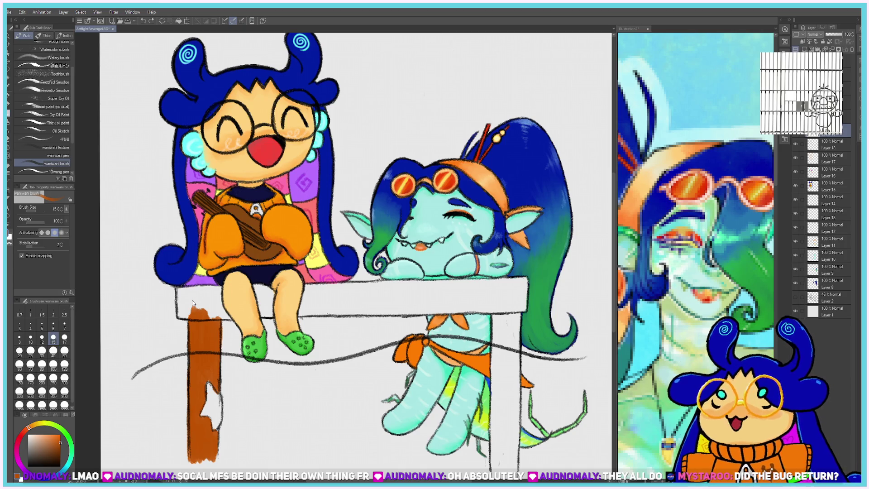
Fill the table top and upper right leg brown, undoing an accidental whole-canvas fill.
{"action": "left_click", "coordinate": [7, 169]}
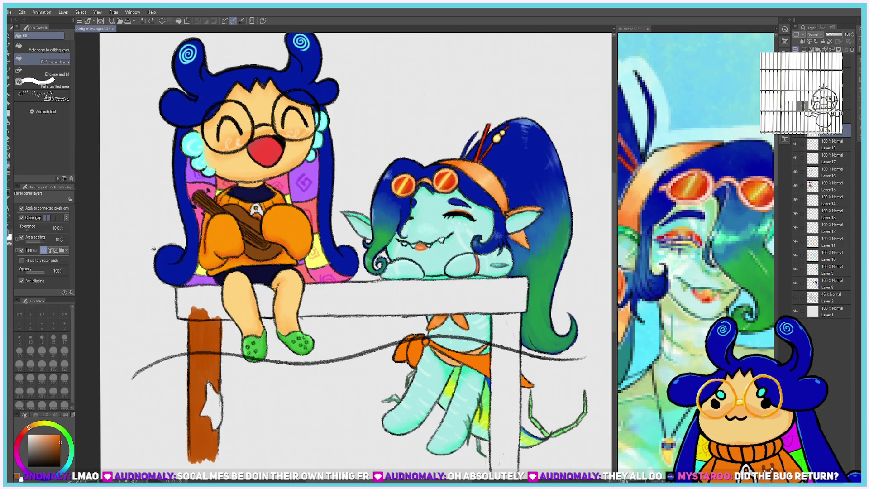
{"action": "left_click", "coordinate": [203, 300]}
{"action": "left_click", "coordinate": [264, 300]}
{"action": "left_click", "coordinate": [355, 297]}
{"action": "left_click", "coordinate": [513, 390]}
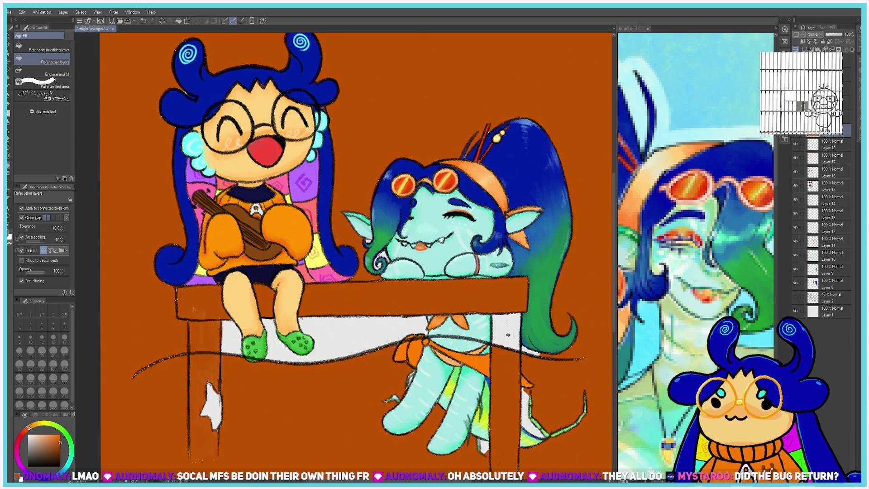
{"action": "key", "text": "ctrl+z"}
{"action": "left_click", "coordinate": [508, 334]}
Brush brown at the base of the right leg and fill the rest of it.
{"action": "scroll", "coordinate": [508, 322], "scroll_direction": "down", "scroll_amount": 5}
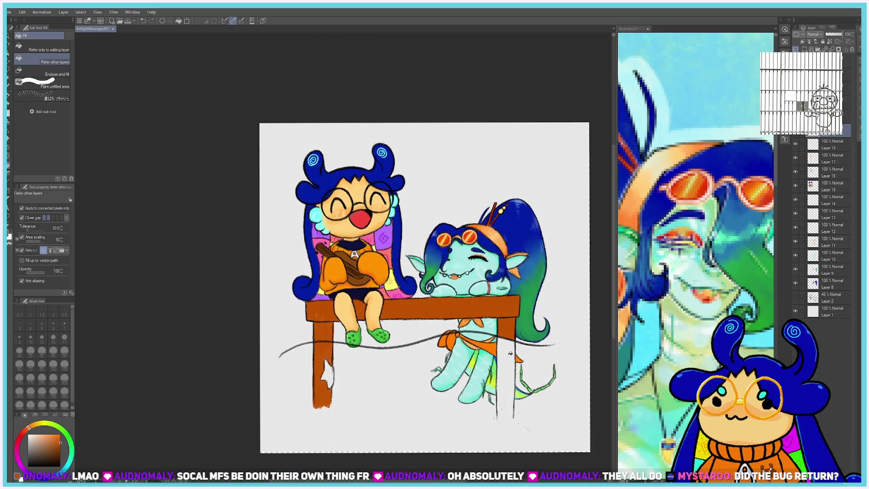
{"action": "scroll", "coordinate": [508, 322], "scroll_direction": "up", "scroll_amount": 4}
{"action": "key", "text": "b"}
{"action": "left_click_drag", "start_coordinate": [492, 435], "coordinate": [518, 434]}
{"action": "left_click", "coordinate": [8, 167]}
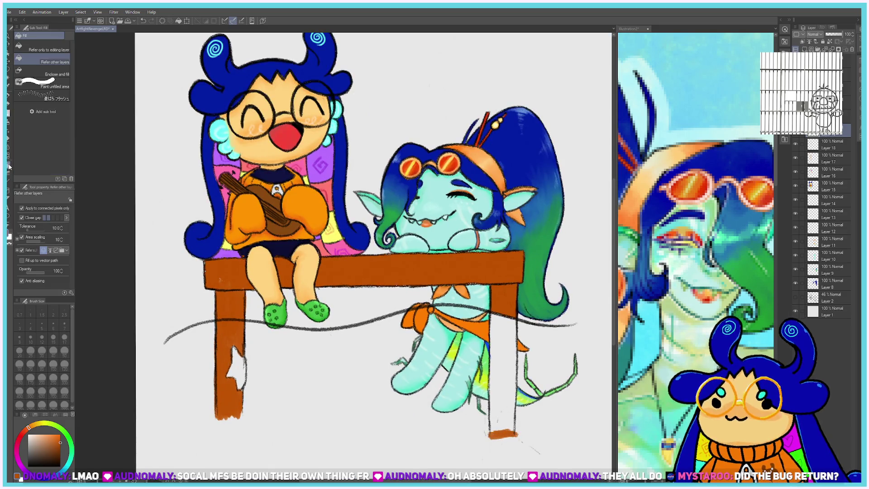
{"action": "left_click", "coordinate": [504, 396]}
Brush brown over the bottom ends of the left and right table legs.
{"action": "key", "text": "b"}
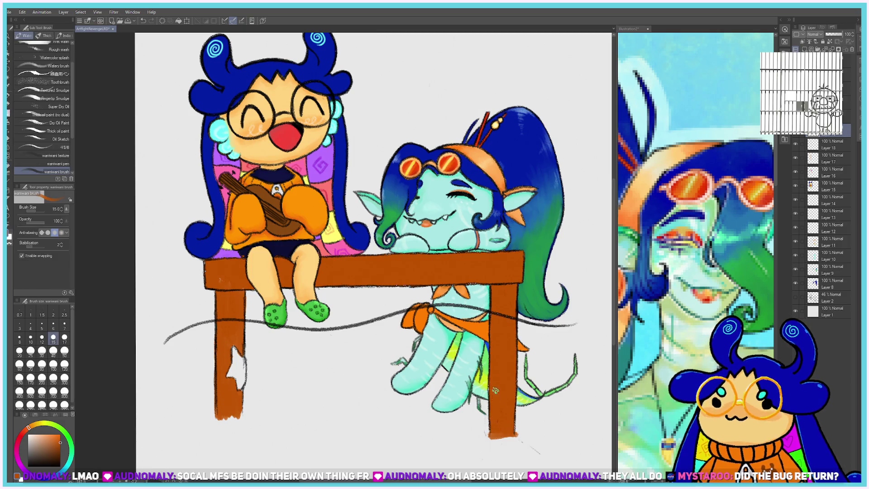
{"action": "mouse_move", "coordinate": [230, 398]}
{"action": "left_mouse_down"}
{"action": "mouse_move", "coordinate": [227, 423]}
{"action": "mouse_move", "coordinate": [237, 396]}
{"action": "left_mouse_up"}
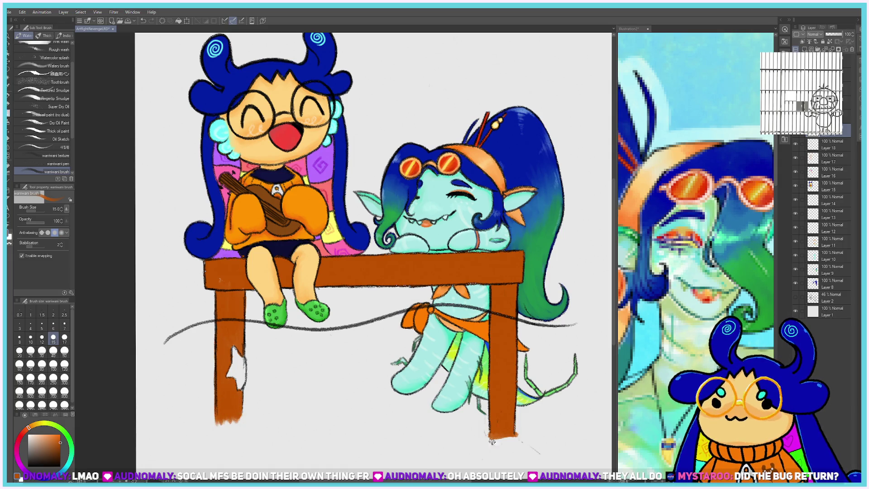
{"action": "left_click_drag", "start_coordinate": [493, 418], "coordinate": [500, 436]}
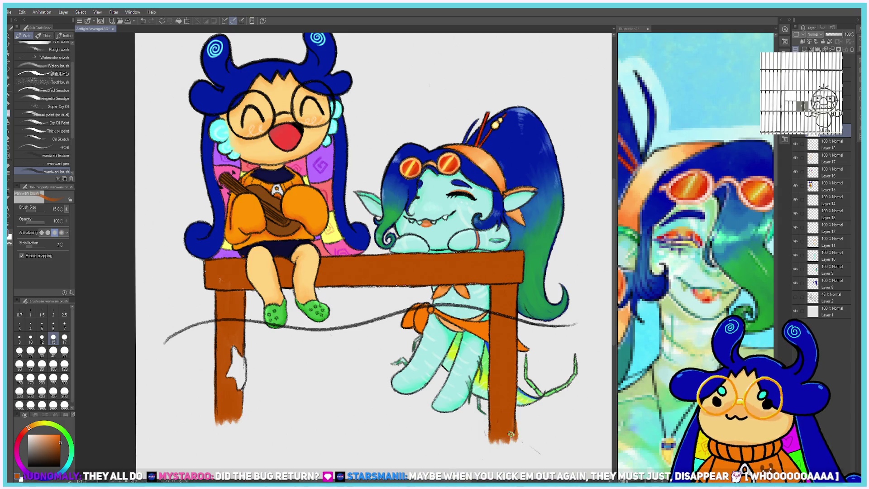
{"action": "scroll", "coordinate": [423, 271], "scroll_direction": "up", "scroll_amount": 3}
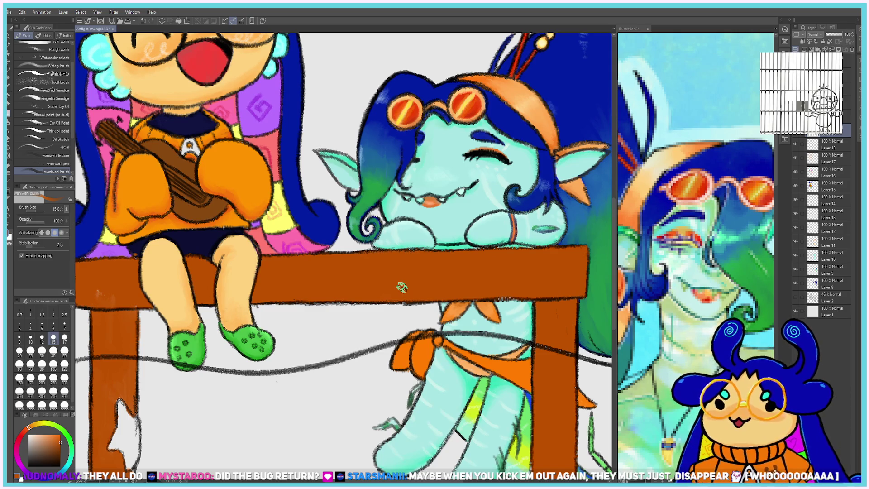
At brush size 8, shade the upper left leg and table top's lower edge in darker reddish brown.
{"action": "left_click", "coordinate": [19, 338]}
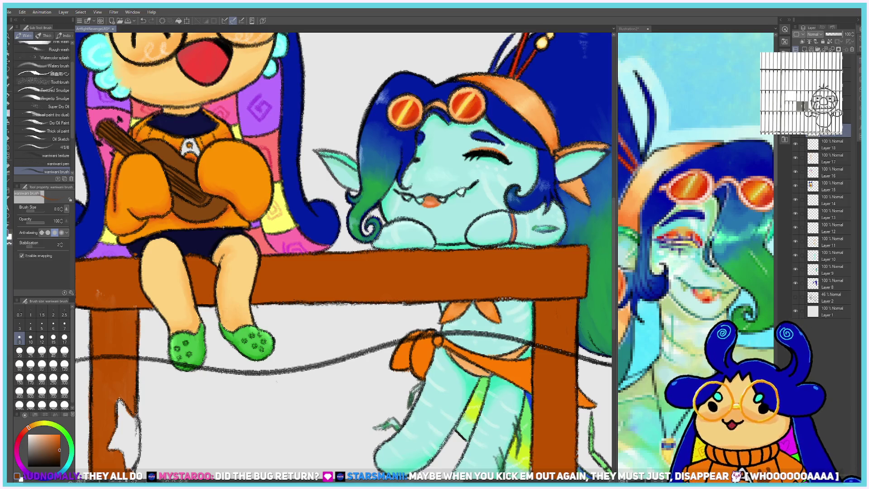
{"action": "scroll", "coordinate": [344, 253], "scroll_direction": "left", "scroll_amount": 3}
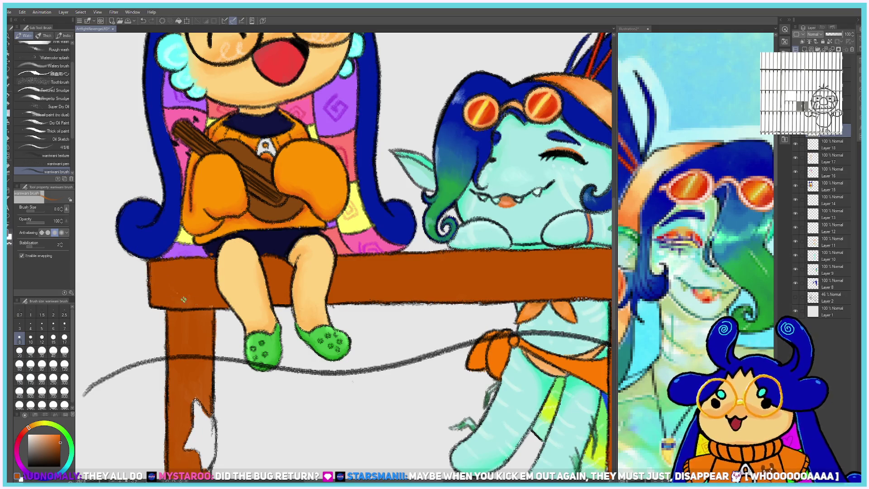
{"action": "left_click_drag", "start_coordinate": [216, 309], "coordinate": [232, 314]}
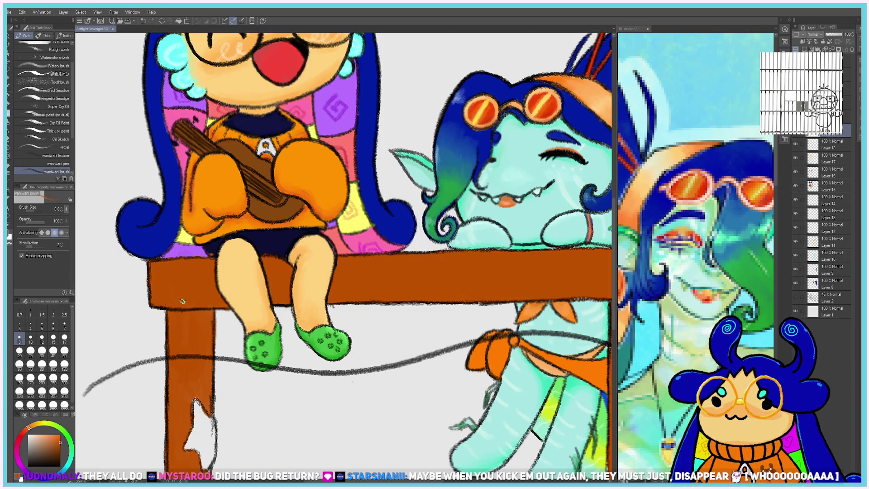
{"action": "left_click", "coordinate": [247, 237], "text": "alt"}
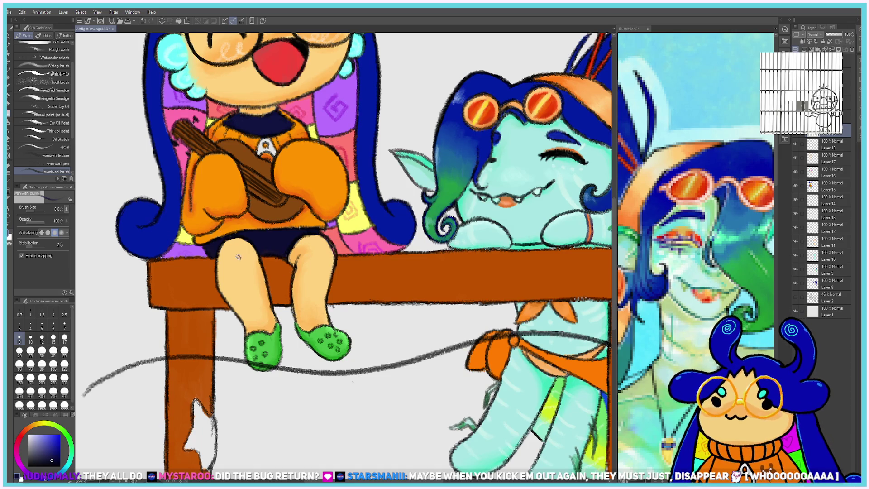
{"action": "left_click", "coordinate": [177, 244], "text": "alt"}
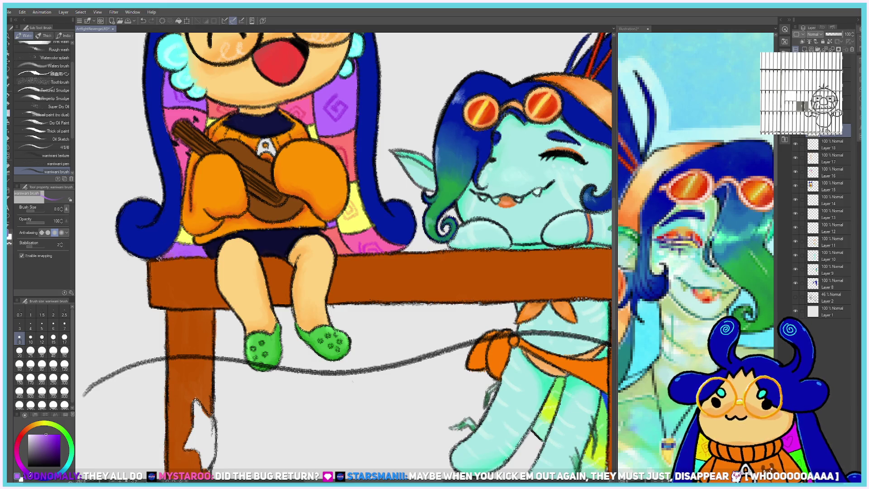
{"action": "left_click", "coordinate": [161, 297], "text": "alt"}
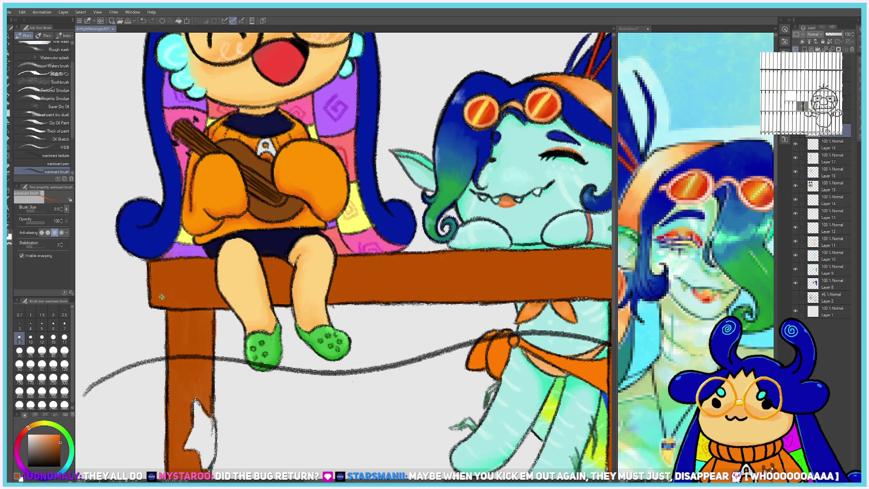
{"action": "left_click", "coordinate": [60, 440]}
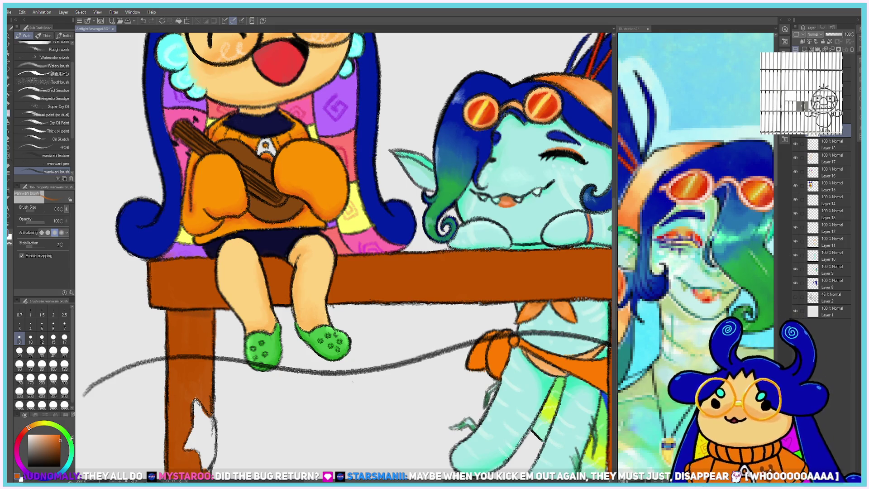
{"action": "left_click", "coordinate": [24, 431]}
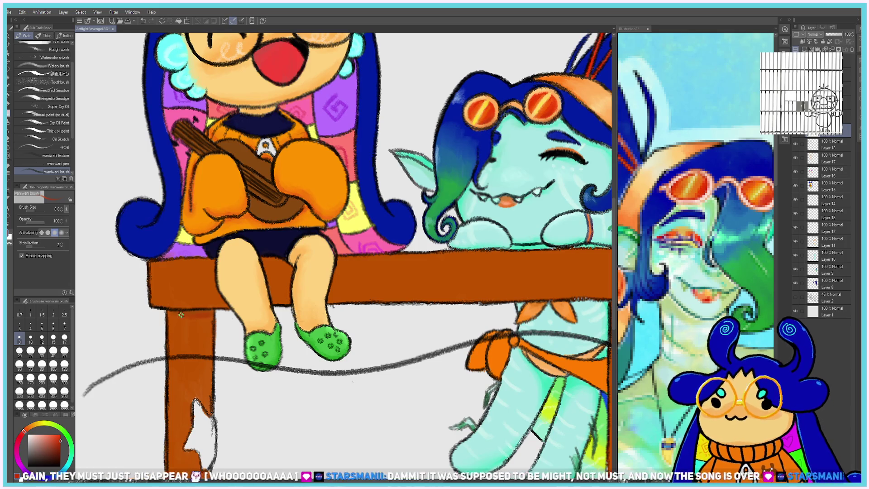
{"action": "left_click", "coordinate": [59, 446]}
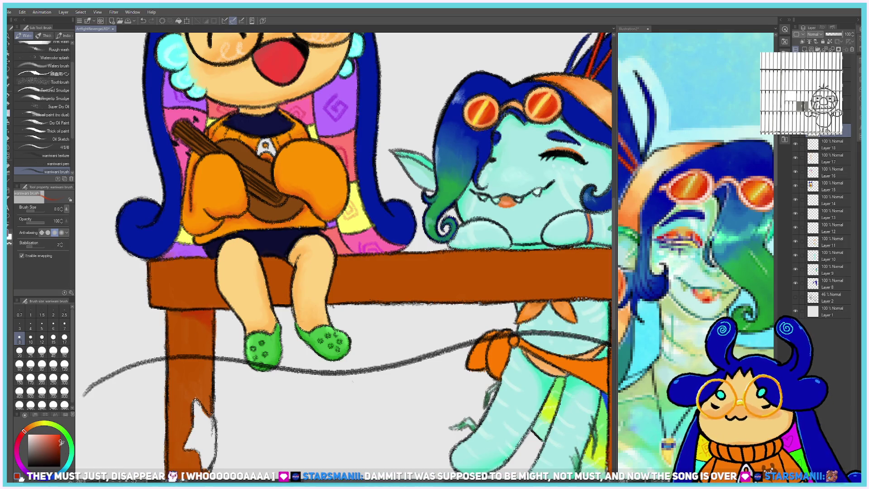
{"action": "left_click_drag", "start_coordinate": [202, 316], "coordinate": [214, 339]}
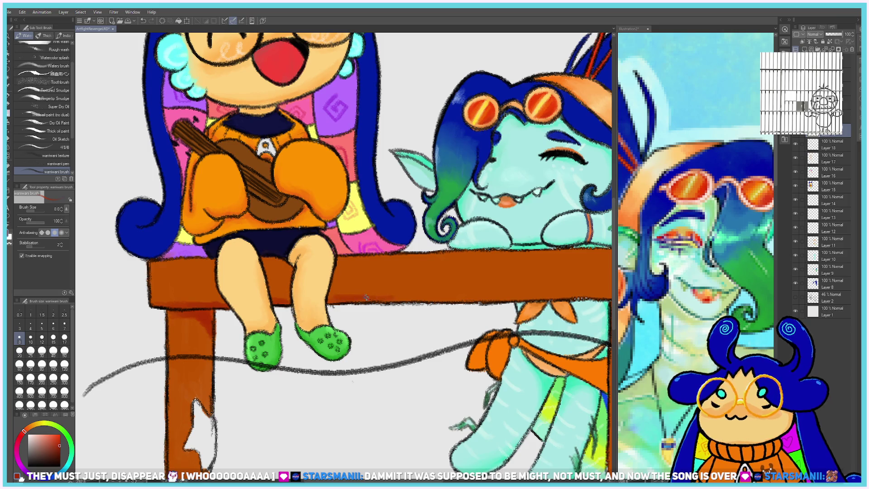
{"action": "left_click_drag", "start_coordinate": [426, 300], "coordinate": [538, 302]}
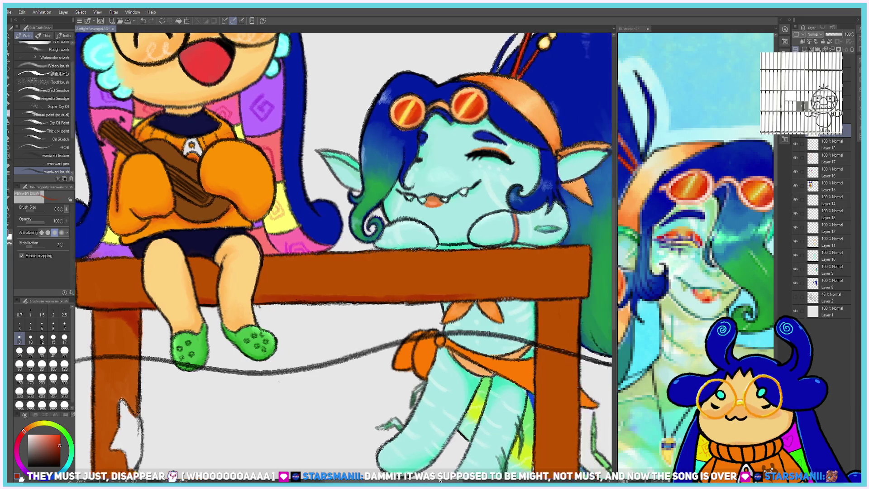
Brush a thin darker reddish-brown stroke down the right table leg.
{"action": "left_click_drag", "start_coordinate": [589, 294], "coordinate": [420, 297]}
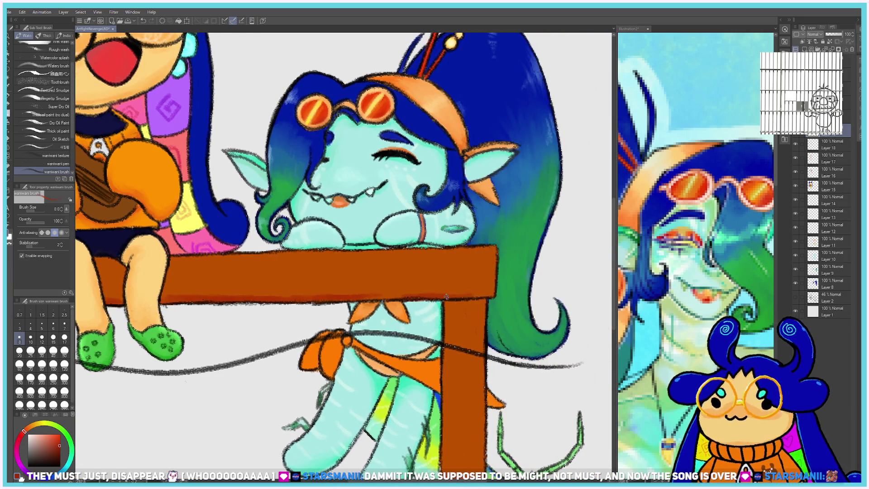
{"action": "mouse_move", "coordinate": [462, 307]}
{"action": "left_mouse_down"}
{"action": "mouse_move", "coordinate": [449, 332]}
{"action": "mouse_move", "coordinate": [447, 306]}
{"action": "mouse_move", "coordinate": [455, 301]}
{"action": "mouse_move", "coordinate": [451, 321]}
{"action": "mouse_move", "coordinate": [467, 301]}
{"action": "mouse_move", "coordinate": [448, 335]}
{"action": "mouse_move", "coordinate": [478, 288]}
{"action": "mouse_move", "coordinate": [488, 297]}
{"action": "mouse_move", "coordinate": [497, 278]}
{"action": "mouse_move", "coordinate": [494, 295]}
{"action": "left_mouse_up"}
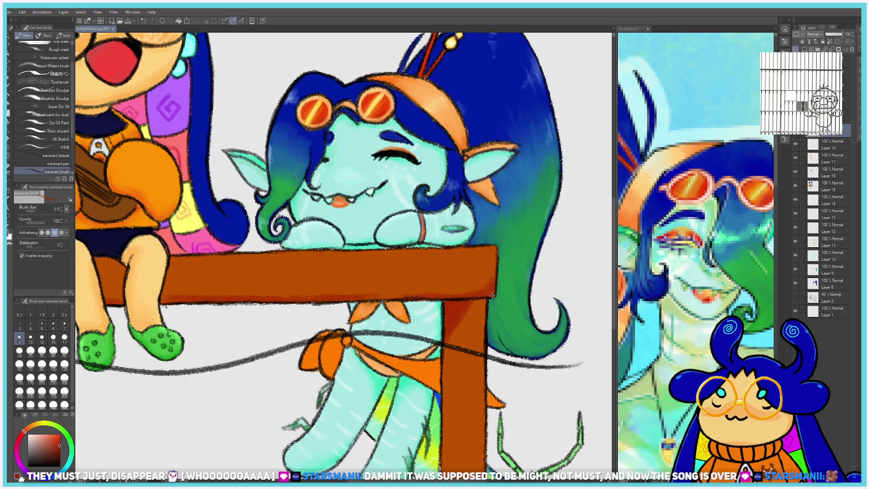
{"action": "scroll", "coordinate": [491, 274], "scroll_direction": "down", "scroll_amount": 2}
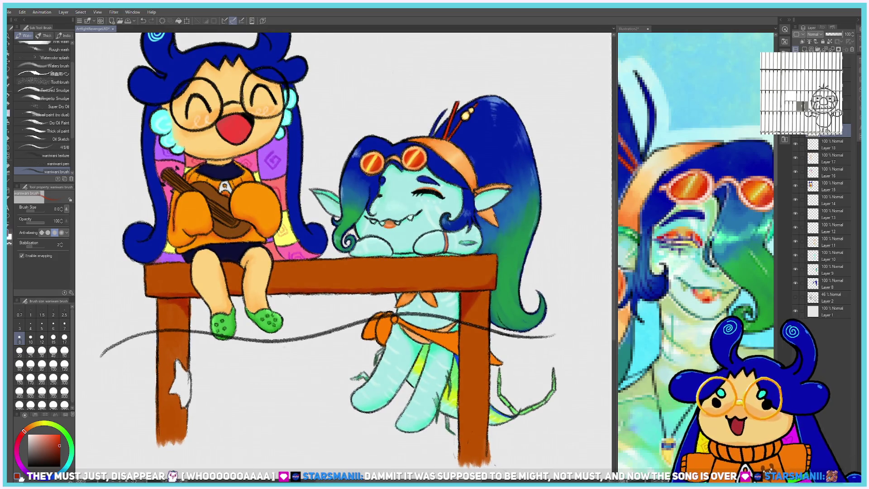
Eyedrop the table's brown from the leg and tabletop as the current colour.
{"action": "scroll", "coordinate": [288, 295], "scroll_direction": "up", "scroll_amount": 1}
{"action": "scroll", "coordinate": [286, 297], "scroll_direction": "up", "scroll_amount": 1}
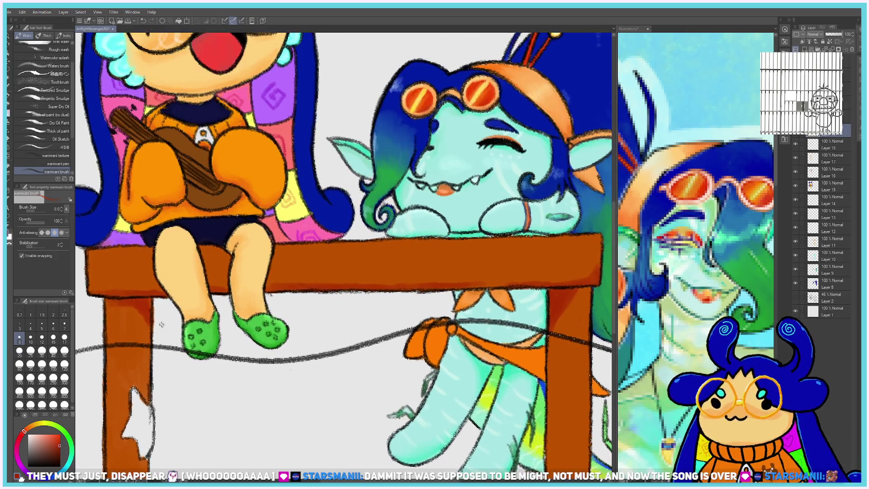
{"action": "left_click", "coordinate": [123, 333], "text": "alt"}
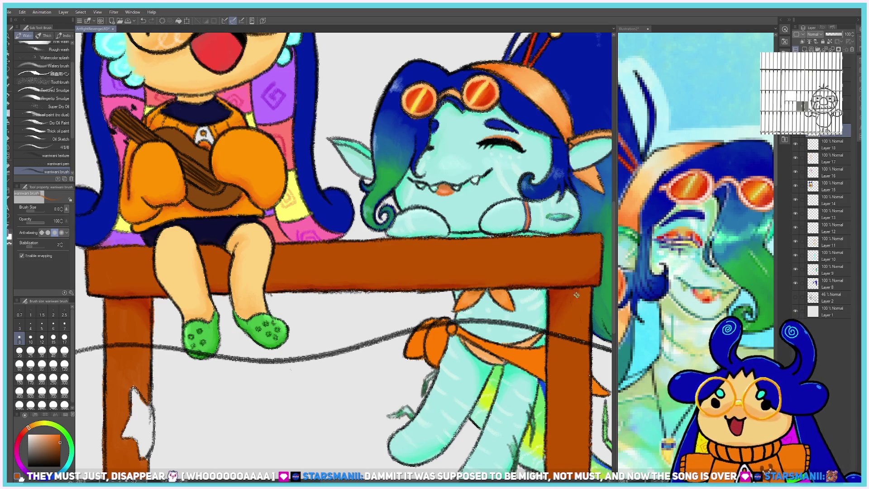
{"action": "scroll", "coordinate": [142, 331], "scroll_direction": "down", "scroll_amount": 1}
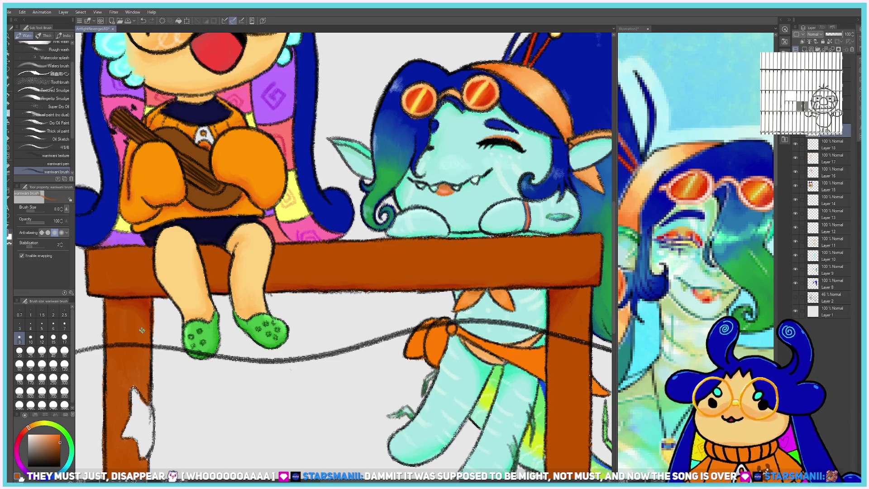
{"action": "scroll", "coordinate": [141, 330], "scroll_direction": "down", "scroll_amount": 2}
{"action": "scroll", "coordinate": [136, 335], "scroll_direction": "down", "scroll_amount": 1}
{"action": "scroll", "coordinate": [126, 337], "scroll_direction": "up", "scroll_amount": 2}
{"action": "scroll", "coordinate": [126, 337], "scroll_direction": "up", "scroll_amount": 1}
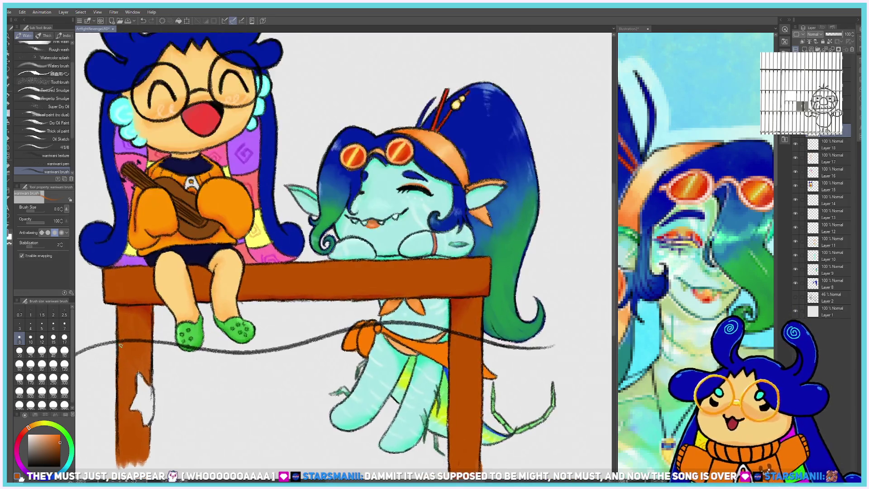
{"action": "scroll", "coordinate": [126, 338], "scroll_direction": "up", "scroll_amount": 1}
{"action": "left_click", "coordinate": [526, 292], "text": "alt"}
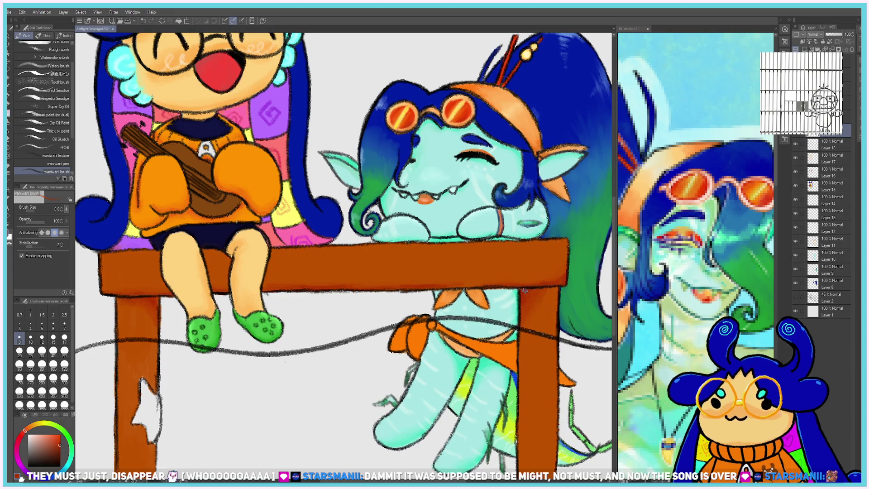
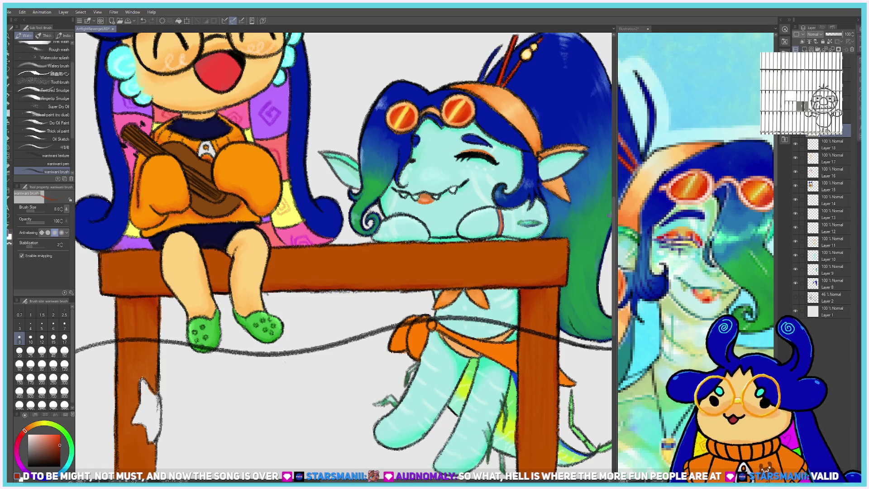
Paint a lighter brown highlight streak along the table top with a size-7 brush.
{"action": "scroll", "coordinate": [151, 313], "scroll_direction": "down", "scroll_amount": 3}
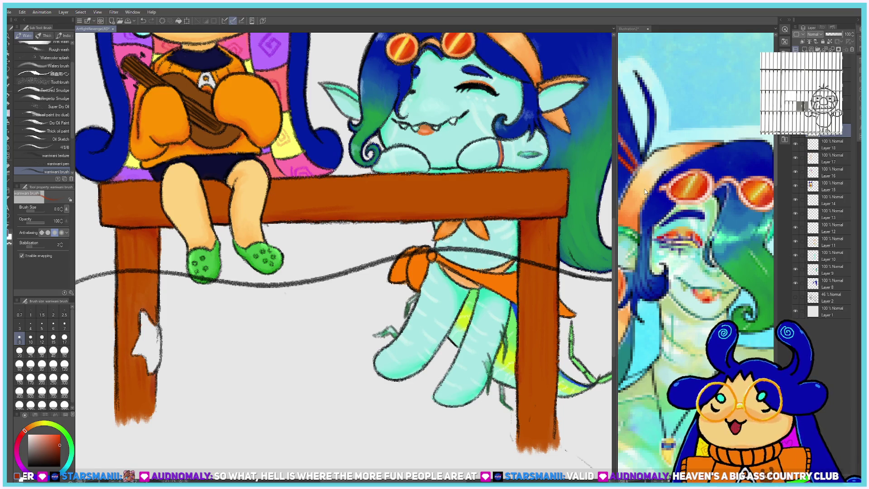
{"action": "left_click", "coordinate": [64, 325]}
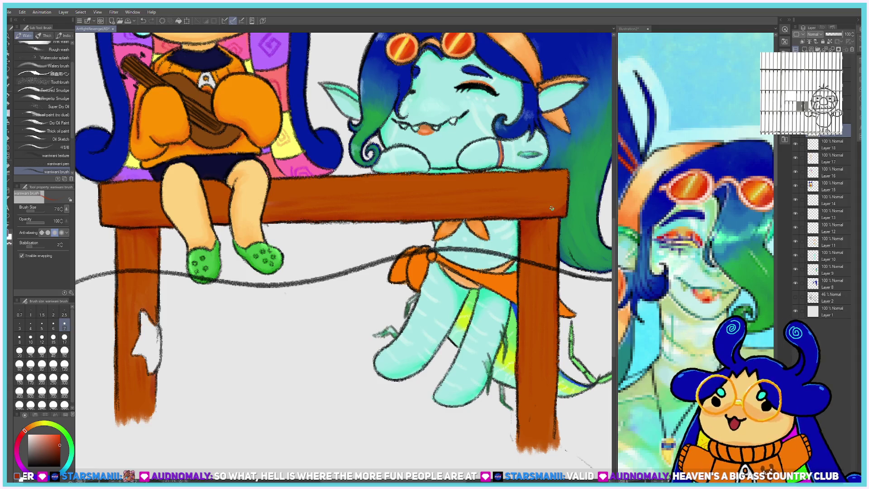
{"action": "left_click", "coordinate": [49, 441]}
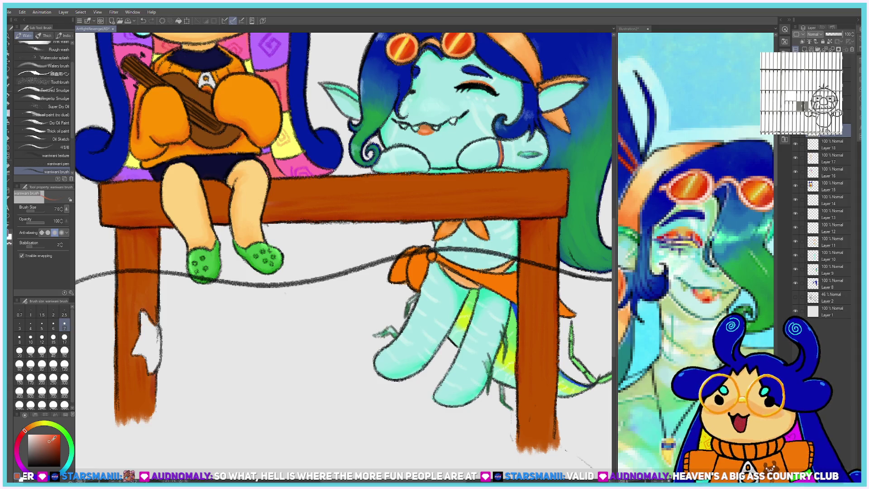
{"action": "left_click", "coordinate": [105, 198], "text": "alt"}
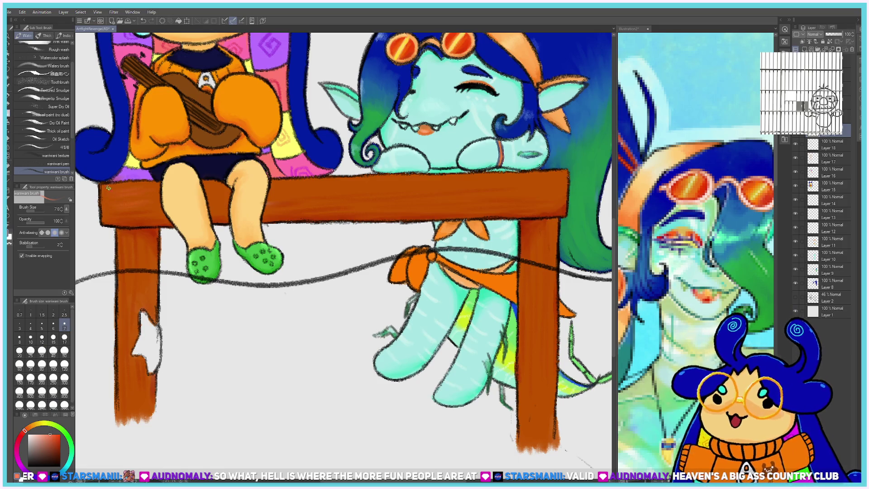
{"action": "left_click_drag", "start_coordinate": [273, 186], "coordinate": [329, 186]}
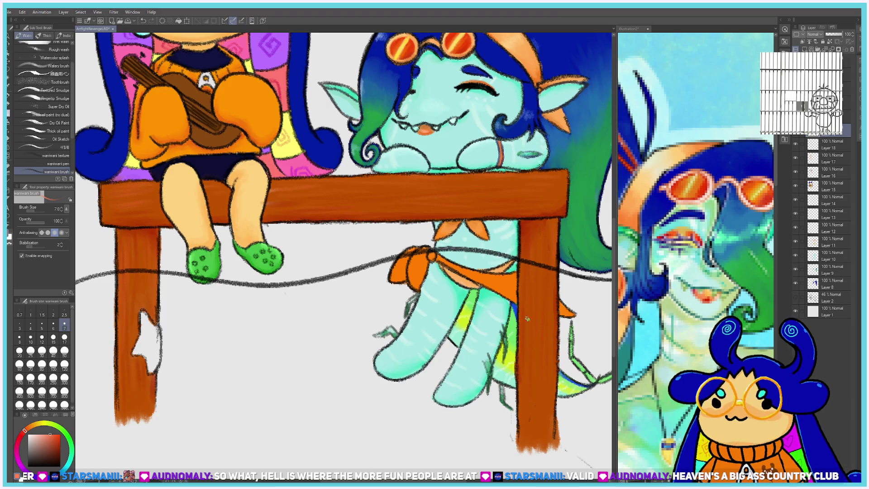
Paint the star notch in the left table leg orange, then fill it yellow.
{"action": "scroll", "coordinate": [553, 422], "scroll_direction": "down", "scroll_amount": 5}
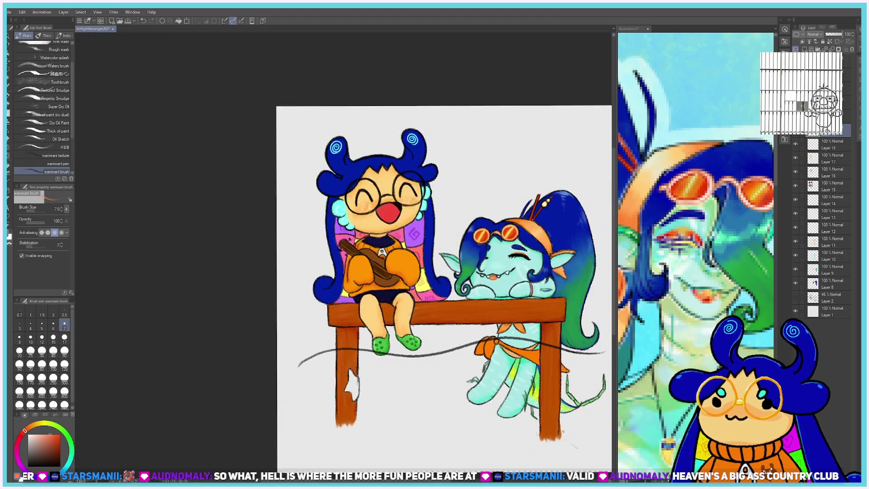
{"action": "scroll", "coordinate": [335, 376], "scroll_direction": "up", "scroll_amount": 3}
{"action": "scroll", "coordinate": [335, 376], "scroll_direction": "up", "scroll_amount": 3}
{"action": "scroll", "coordinate": [335, 376], "scroll_direction": "up", "scroll_amount": 1}
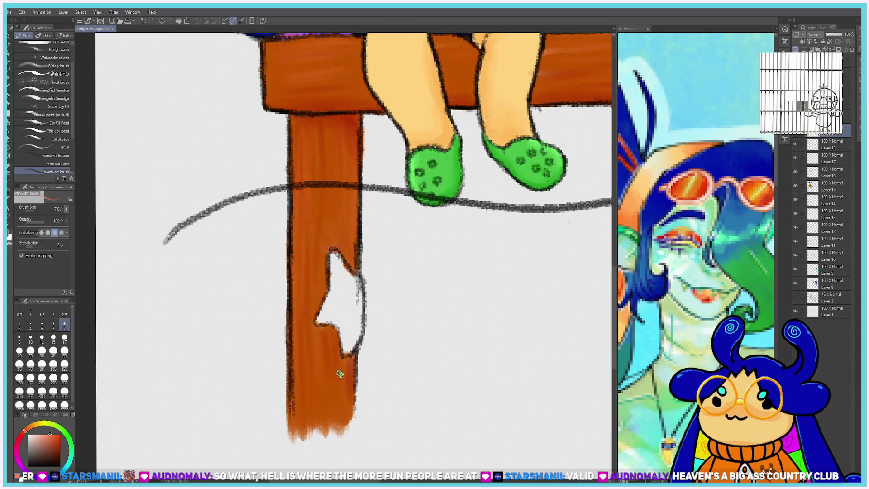
{"action": "left_click", "coordinate": [30, 427]}
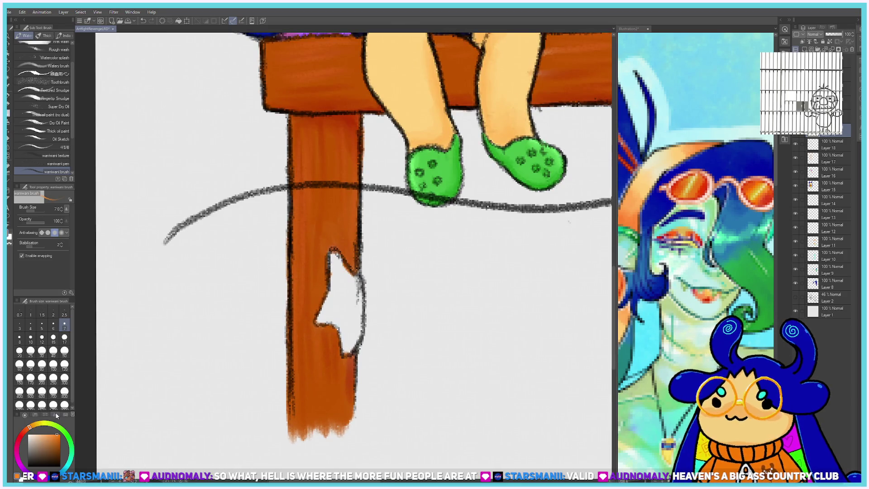
{"action": "mouse_move", "coordinate": [332, 290]}
{"action": "left_mouse_down"}
{"action": "mouse_move", "coordinate": [337, 324]}
{"action": "mouse_move", "coordinate": [358, 322]}
{"action": "left_mouse_up"}
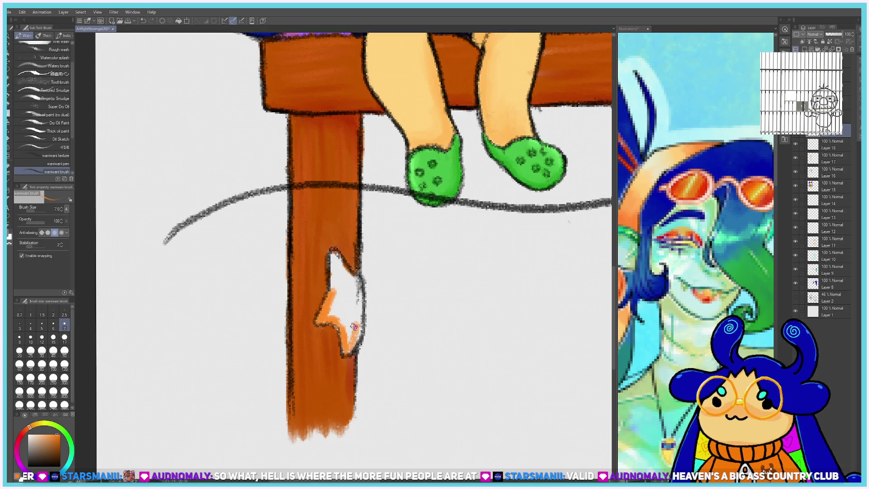
{"action": "left_click", "coordinate": [43, 423]}
{"action": "mouse_move", "coordinate": [333, 292]}
{"action": "left_mouse_down"}
{"action": "mouse_move", "coordinate": [346, 349]}
{"action": "mouse_move", "coordinate": [334, 257]}
{"action": "mouse_move", "coordinate": [354, 290]}
{"action": "left_mouse_up"}
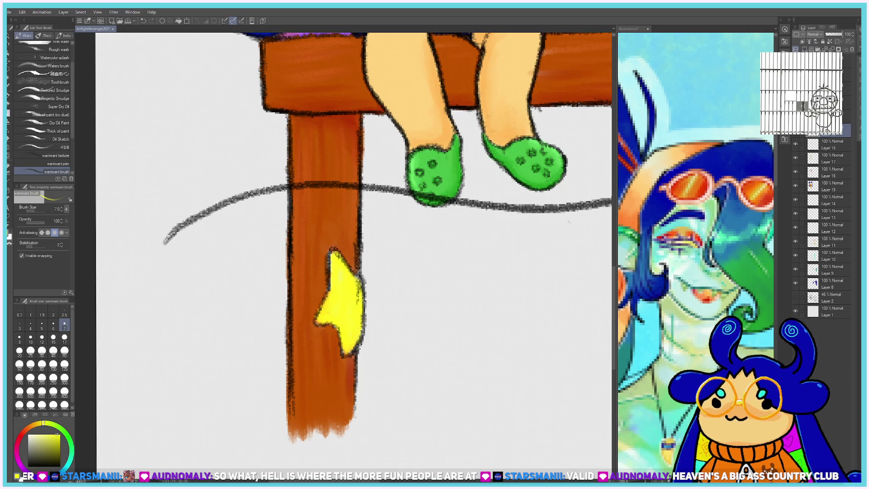
Switch to the hard eraser and move down one layer to clean the leg edges.
{"action": "left_click", "coordinate": [824, 60]}
{"action": "key", "text": "e"}
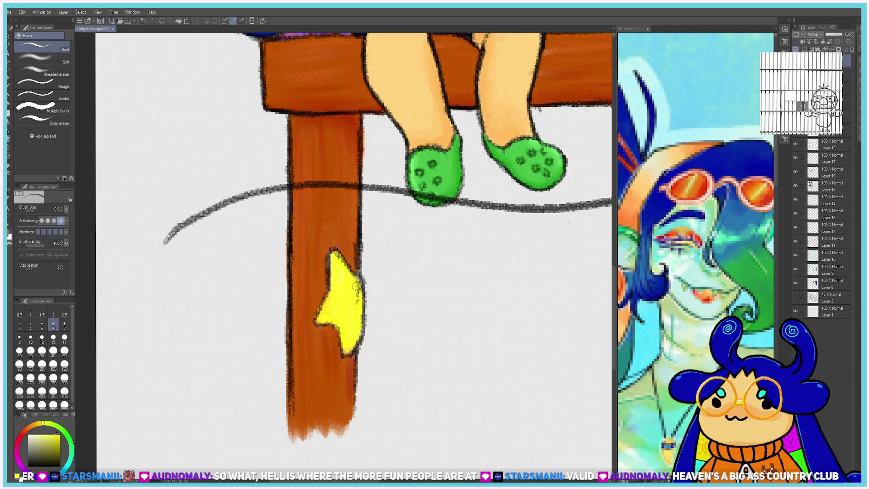
{"action": "left_click", "coordinate": [824, 75]}
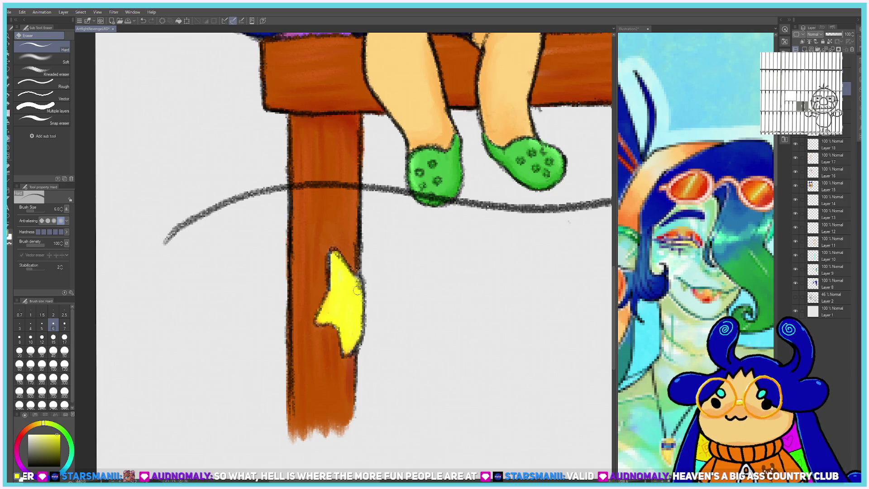
Outline the water in teal beneath the table with a size-30 brush.
{"action": "scroll", "coordinate": [348, 311], "scroll_direction": "down", "scroll_amount": 5}
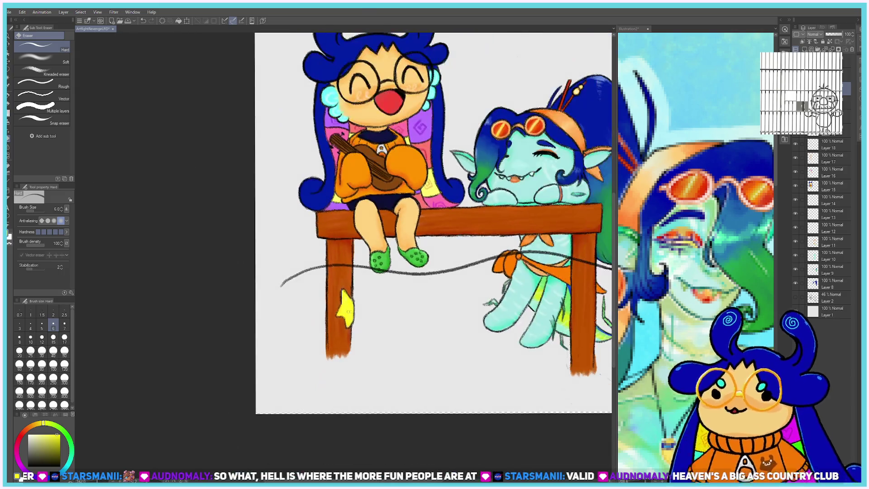
{"action": "scroll", "coordinate": [606, 281], "scroll_direction": "down", "scroll_amount": 2}
{"action": "scroll", "coordinate": [588, 279], "scroll_direction": "down", "scroll_amount": 2}
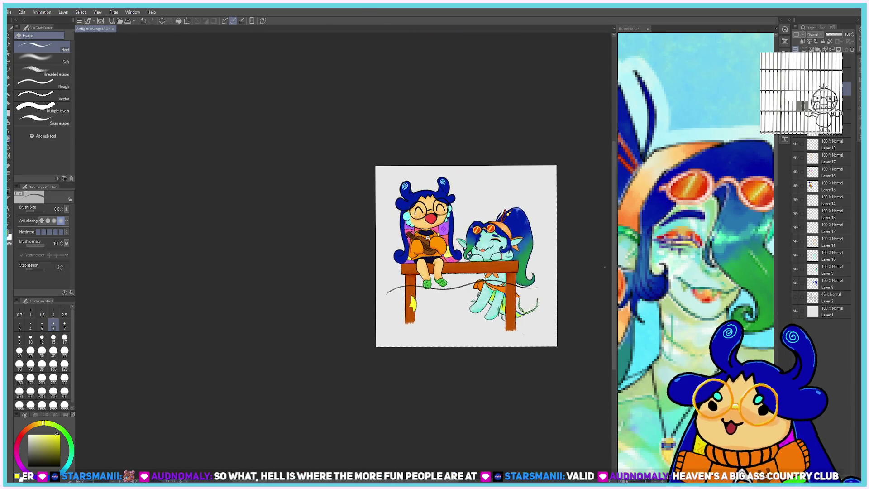
{"action": "scroll", "coordinate": [543, 274], "scroll_direction": "up", "scroll_amount": 2}
{"action": "scroll", "coordinate": [530, 272], "scroll_direction": "up", "scroll_amount": 2}
{"action": "scroll", "coordinate": [453, 279], "scroll_direction": "up", "scroll_amount": 2}
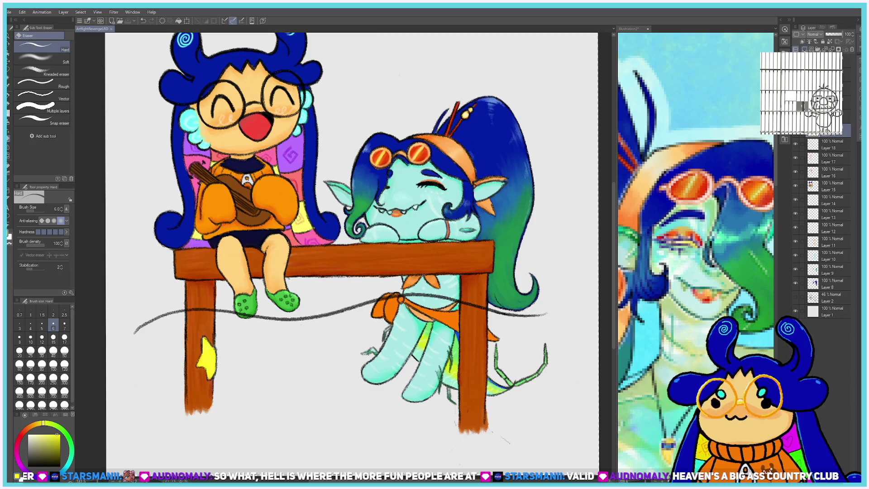
{"action": "scroll", "coordinate": [228, 345], "scroll_direction": "down", "scroll_amount": 3}
{"action": "scroll", "coordinate": [228, 346], "scroll_direction": "up", "scroll_amount": 2}
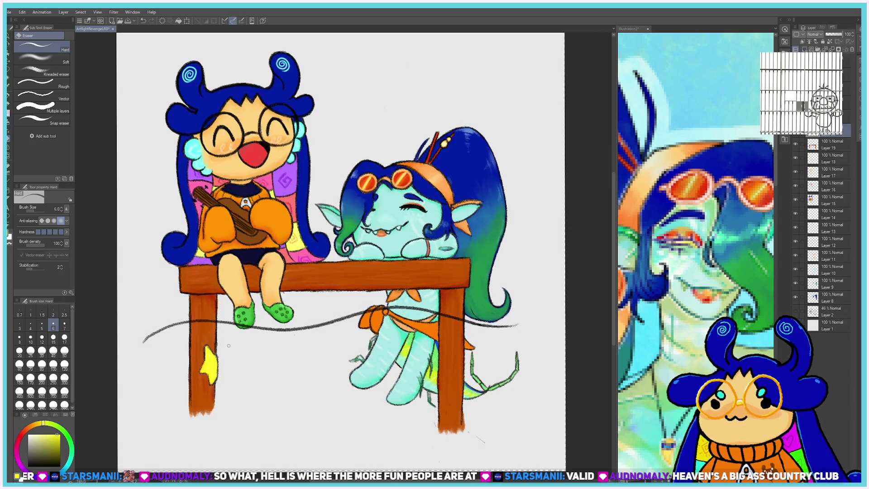
{"action": "left_click", "coordinate": [70, 439]}
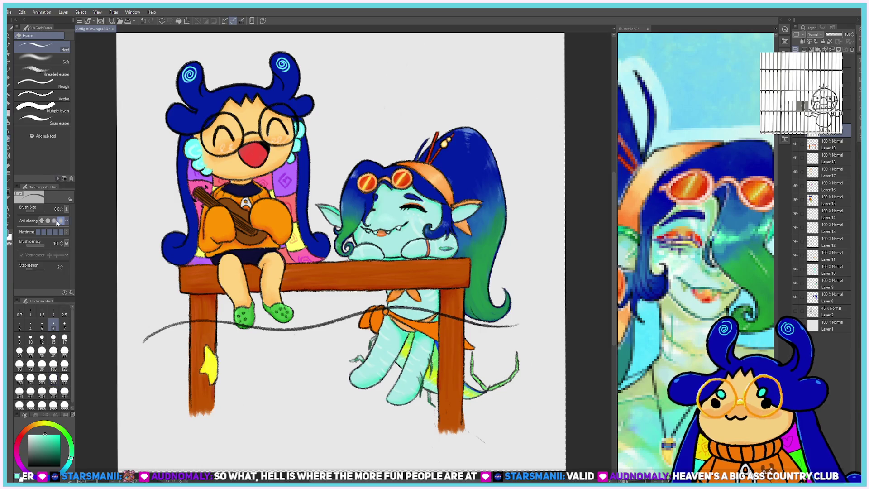
{"action": "key", "text": "b"}
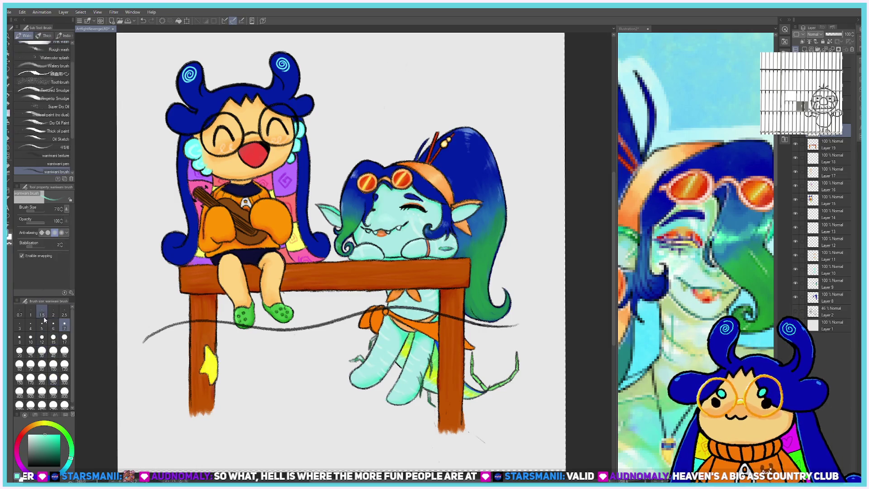
{"action": "mouse_move", "coordinate": [144, 356]}
{"action": "left_mouse_down"}
{"action": "mouse_move", "coordinate": [305, 331]}
{"action": "mouse_move", "coordinate": [526, 329]}
{"action": "left_mouse_up"}
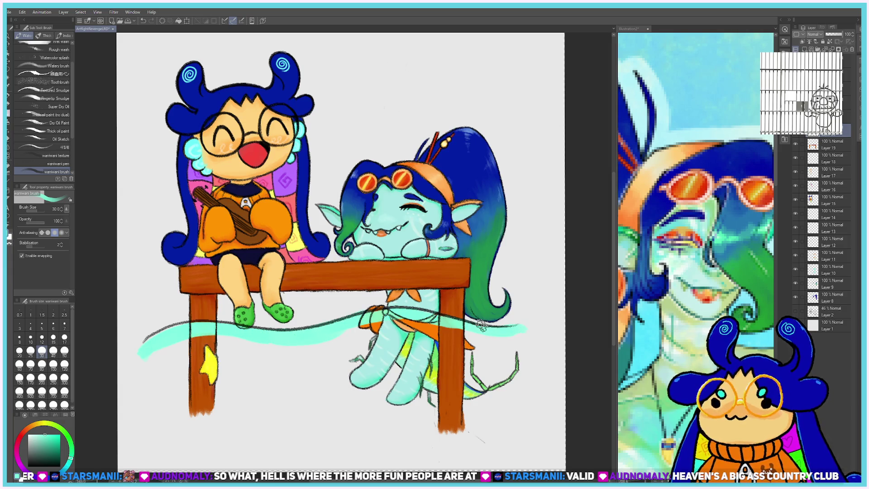
{"action": "left_click_drag", "start_coordinate": [150, 346], "coordinate": [120, 428]}
{"action": "left_click_drag", "start_coordinate": [124, 392], "coordinate": [480, 439]}
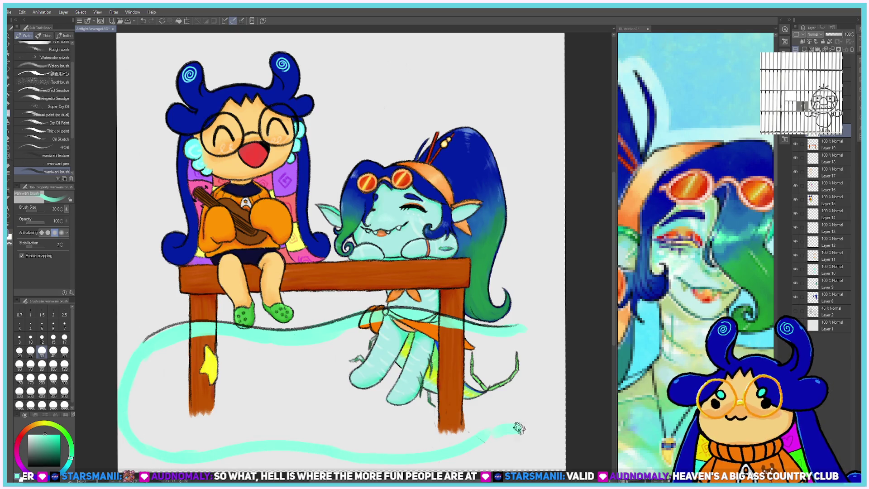
{"action": "left_click_drag", "start_coordinate": [480, 438], "coordinate": [521, 324]}
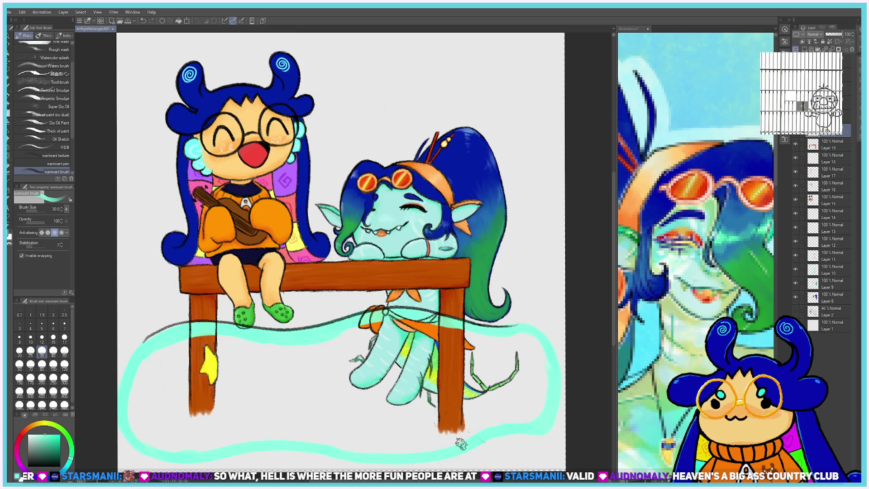
Fill the lower-left water area with teal at brush size 80, then drop to 50.
{"action": "left_click", "coordinate": [54, 351]}
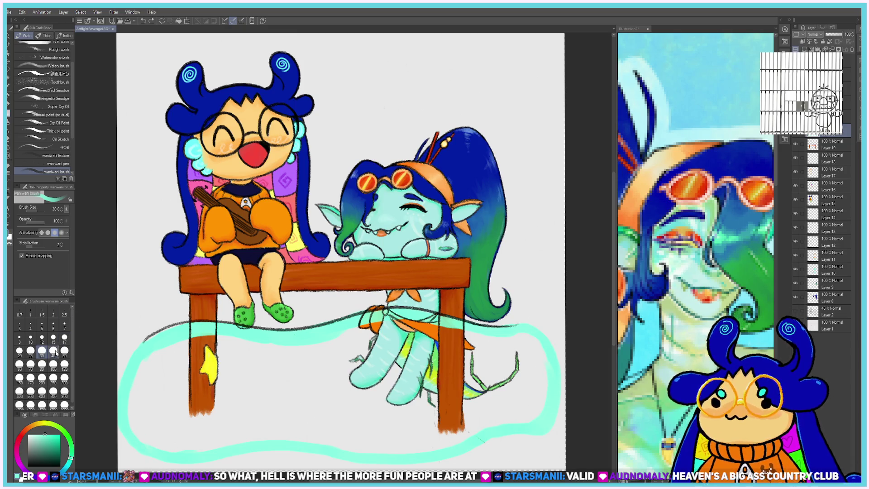
{"action": "left_click", "coordinate": [41, 365]}
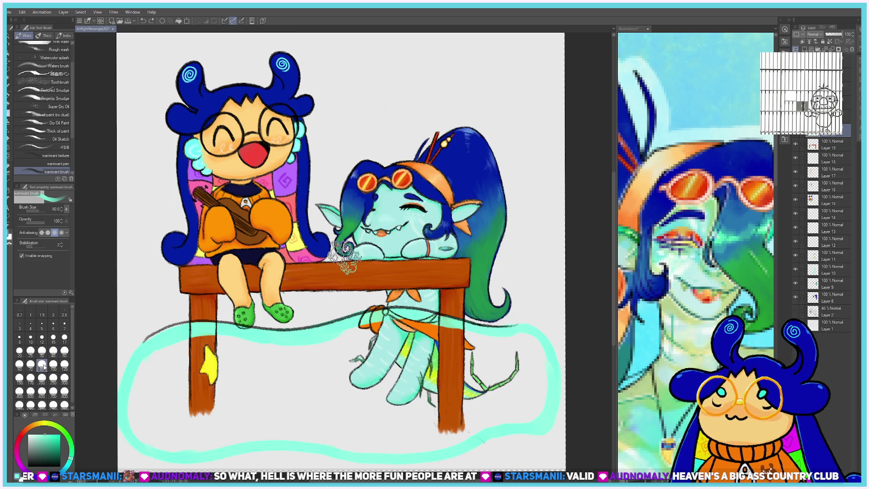
{"action": "mouse_move", "coordinate": [150, 357]}
{"action": "left_mouse_down"}
{"action": "mouse_move", "coordinate": [181, 367]}
{"action": "mouse_move", "coordinate": [511, 357]}
{"action": "mouse_move", "coordinate": [325, 428]}
{"action": "left_mouse_up"}
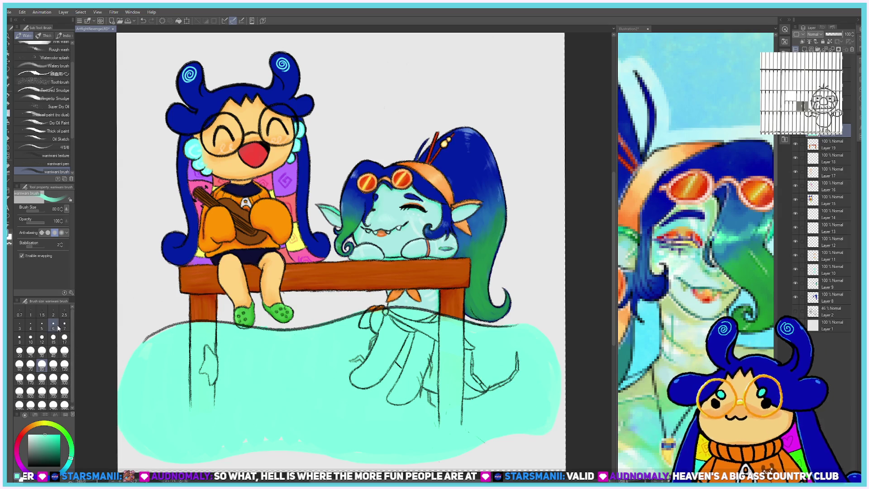
{"action": "left_click", "coordinate": [64, 351]}
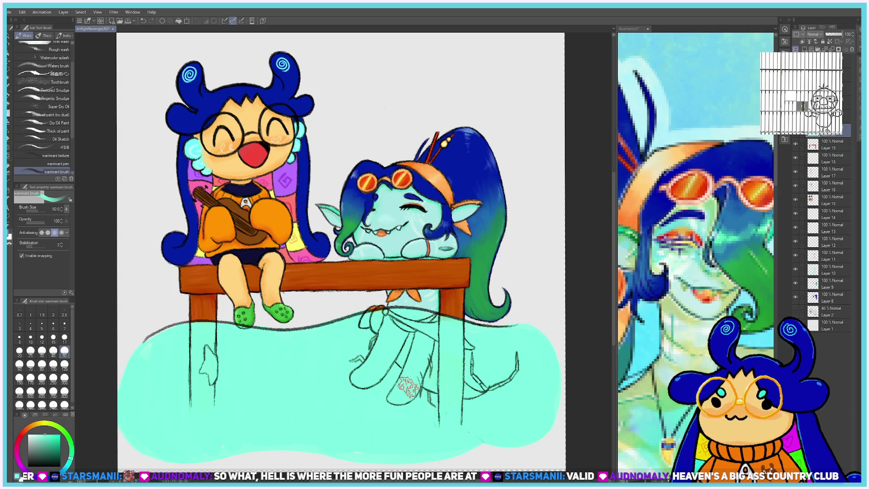
Cycle the water layer's blending modes and settle on Darken at 52% opacity.
{"action": "scroll", "coordinate": [814, 36], "scroll_direction": "down", "scroll_amount": 2}
{"action": "scroll", "coordinate": [814, 37], "scroll_direction": "down", "scroll_amount": 1}
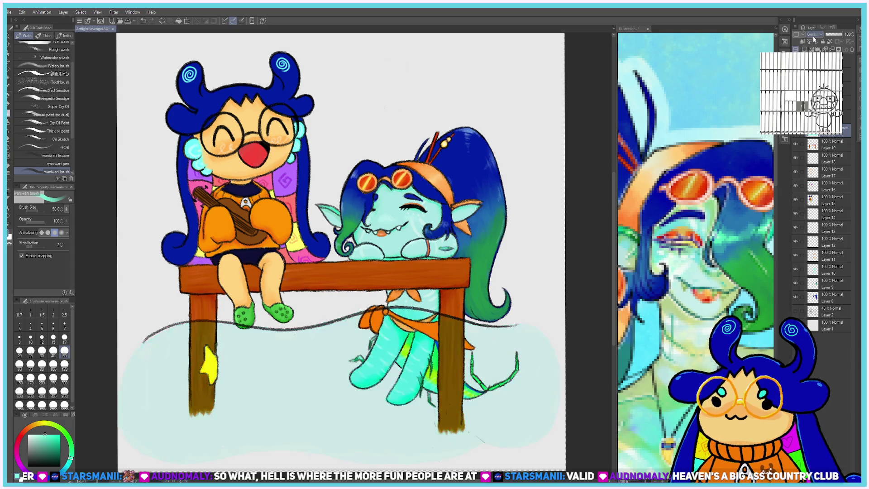
{"action": "scroll", "coordinate": [815, 38], "scroll_direction": "down", "scroll_amount": 1}
{"action": "scroll", "coordinate": [815, 40], "scroll_direction": "down", "scroll_amount": 1}
{"action": "scroll", "coordinate": [814, 39], "scroll_direction": "up", "scroll_amount": 1}
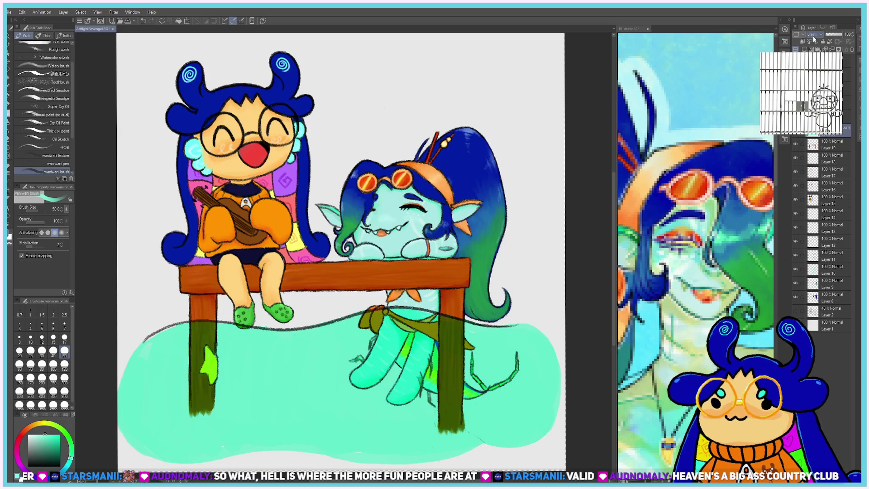
{"action": "scroll", "coordinate": [813, 40], "scroll_direction": "down", "scroll_amount": 1}
{"action": "scroll", "coordinate": [814, 40], "scroll_direction": "down", "scroll_amount": 3}
{"action": "scroll", "coordinate": [813, 40], "scroll_direction": "down", "scroll_amount": 1}
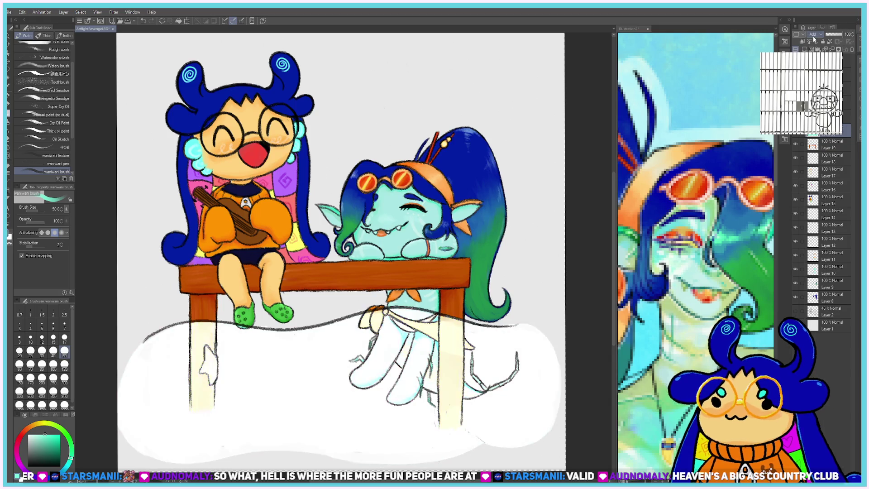
{"action": "scroll", "coordinate": [813, 40], "scroll_direction": "down", "scroll_amount": 2}
{"action": "scroll", "coordinate": [813, 40], "scroll_direction": "down", "scroll_amount": 1}
{"action": "scroll", "coordinate": [814, 38], "scroll_direction": "up", "scroll_amount": 2}
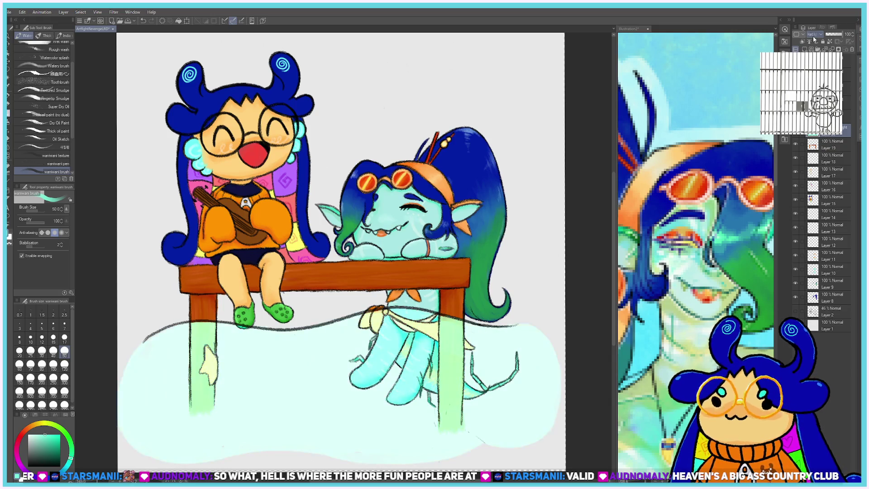
{"action": "scroll", "coordinate": [814, 39], "scroll_direction": "up", "scroll_amount": 2}
{"action": "scroll", "coordinate": [814, 39], "scroll_direction": "up", "scroll_amount": 2}
{"action": "scroll", "coordinate": [814, 39], "scroll_direction": "up", "scroll_amount": 3}
{"action": "scroll", "coordinate": [813, 40], "scroll_direction": "down", "scroll_amount": 1}
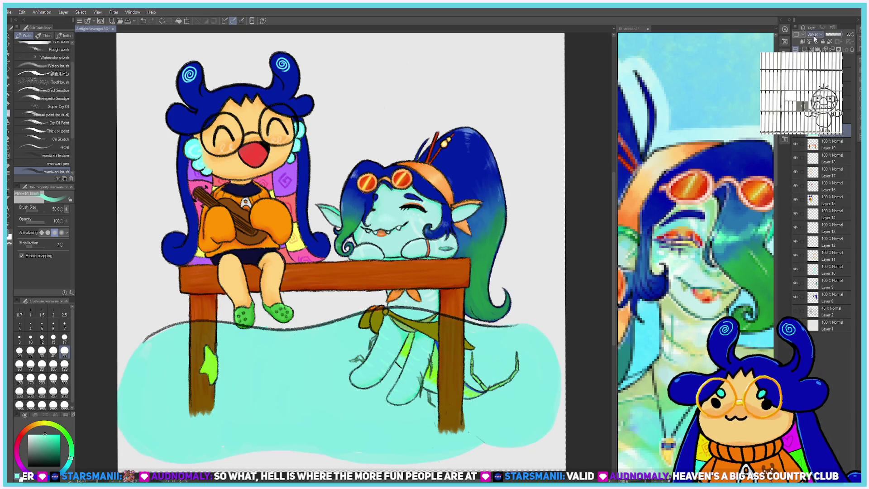
{"action": "scroll", "coordinate": [814, 38], "scroll_direction": "up", "scroll_amount": 1}
{"action": "scroll", "coordinate": [814, 38], "scroll_direction": "down", "scroll_amount": 2}
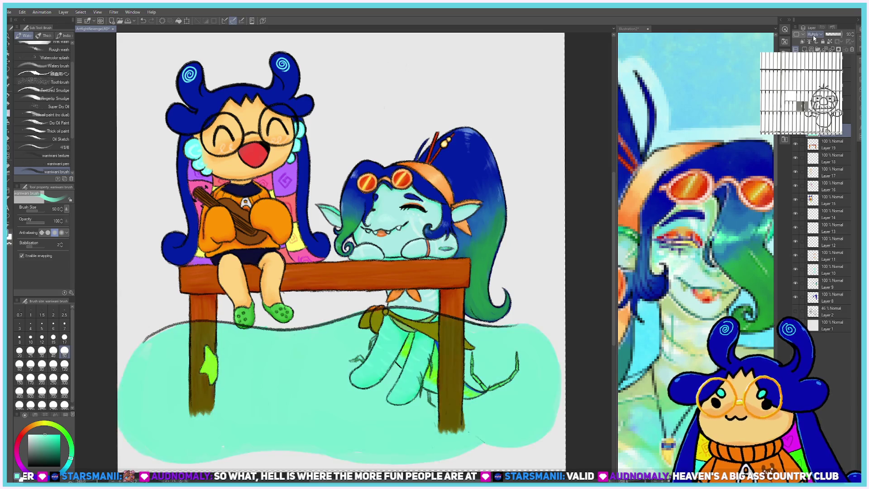
{"action": "scroll", "coordinate": [814, 38], "scroll_direction": "up", "scroll_amount": 2}
{"action": "scroll", "coordinate": [814, 38], "scroll_direction": "down", "scroll_amount": 2}
{"action": "scroll", "coordinate": [814, 38], "scroll_direction": "down", "scroll_amount": 1}
{"action": "scroll", "coordinate": [814, 38], "scroll_direction": "down", "scroll_amount": 2}
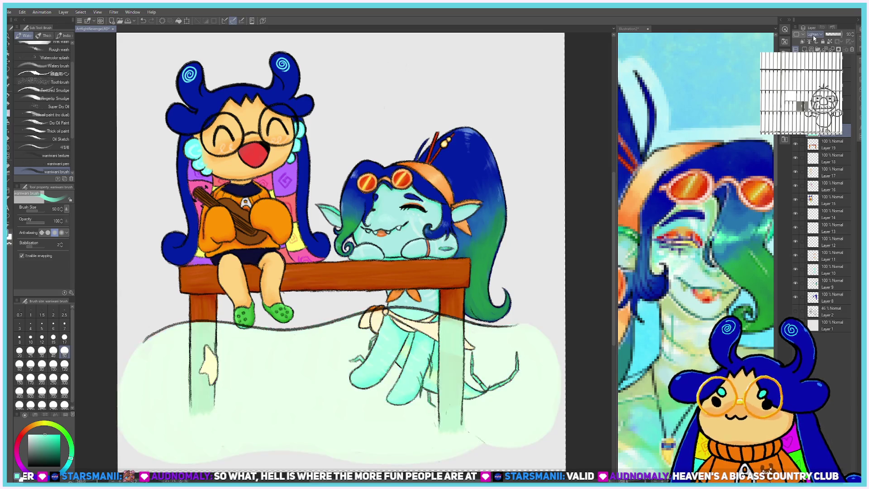
{"action": "scroll", "coordinate": [814, 38], "scroll_direction": "down", "scroll_amount": 2}
{"action": "scroll", "coordinate": [814, 38], "scroll_direction": "down", "scroll_amount": 1}
{"action": "scroll", "coordinate": [814, 38], "scroll_direction": "down", "scroll_amount": 1}
{"action": "scroll", "coordinate": [814, 38], "scroll_direction": "down", "scroll_amount": 2}
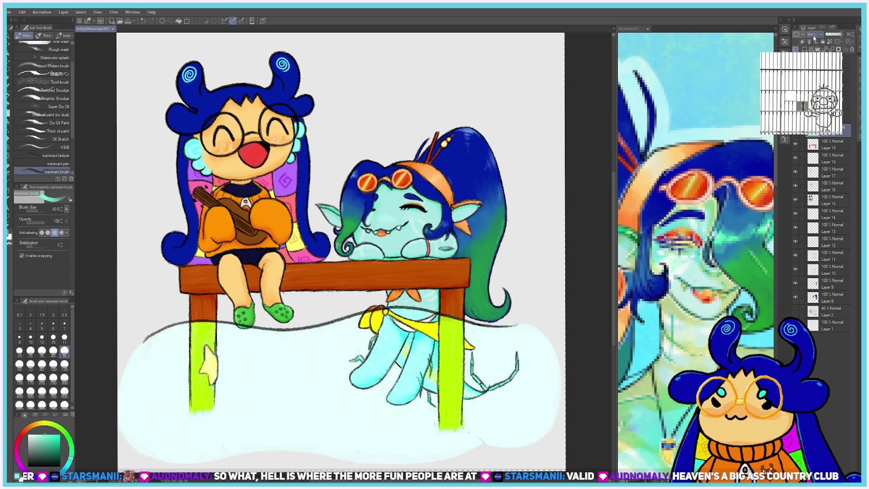
{"action": "scroll", "coordinate": [814, 38], "scroll_direction": "down", "scroll_amount": 1}
{"action": "scroll", "coordinate": [814, 38], "scroll_direction": "down", "scroll_amount": 2}
{"action": "scroll", "coordinate": [815, 38], "scroll_direction": "down", "scroll_amount": 2}
{"action": "scroll", "coordinate": [815, 38], "scroll_direction": "down", "scroll_amount": 1}
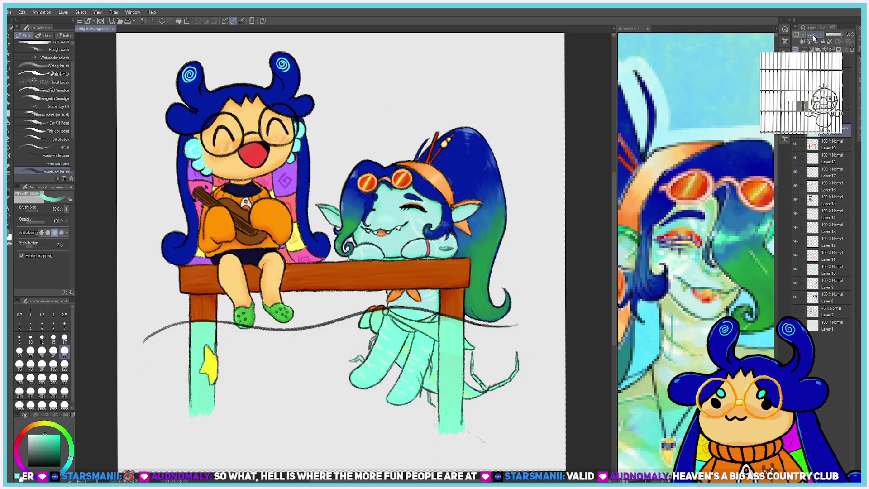
{"action": "scroll", "coordinate": [814, 38], "scroll_direction": "down", "scroll_amount": 1}
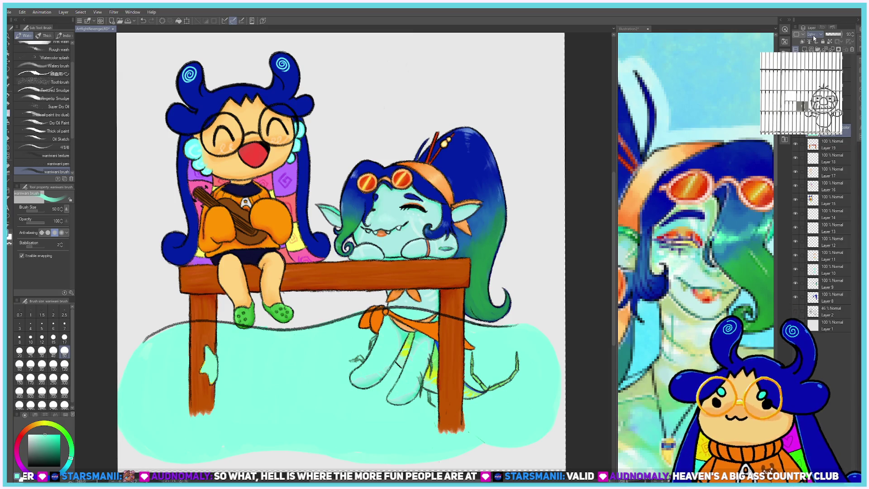
{"action": "scroll", "coordinate": [814, 38], "scroll_direction": "down", "scroll_amount": 2}
{"action": "scroll", "coordinate": [814, 38], "scroll_direction": "down", "scroll_amount": 1}
{"action": "scroll", "coordinate": [814, 38], "scroll_direction": "down", "scroll_amount": 1}
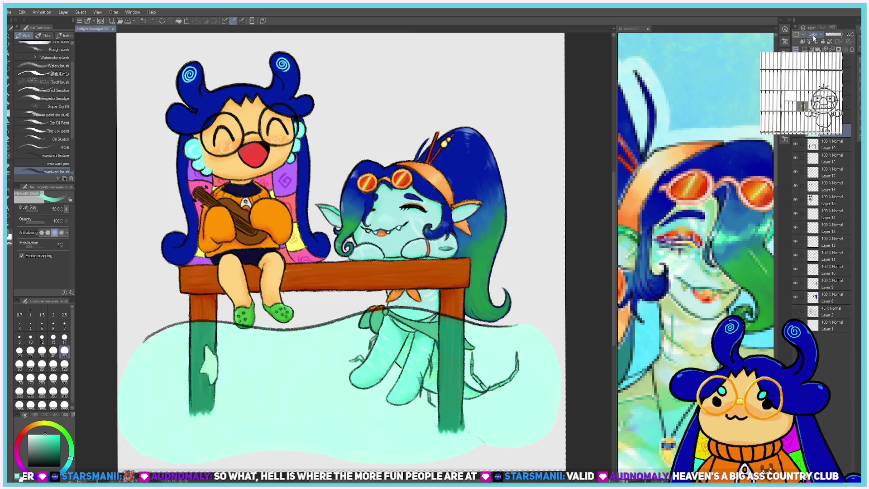
{"action": "scroll", "coordinate": [814, 38], "scroll_direction": "down", "scroll_amount": 1}
{"action": "scroll", "coordinate": [814, 38], "scroll_direction": "down", "scroll_amount": 2}
{"action": "scroll", "coordinate": [814, 38], "scroll_direction": "down", "scroll_amount": 1}
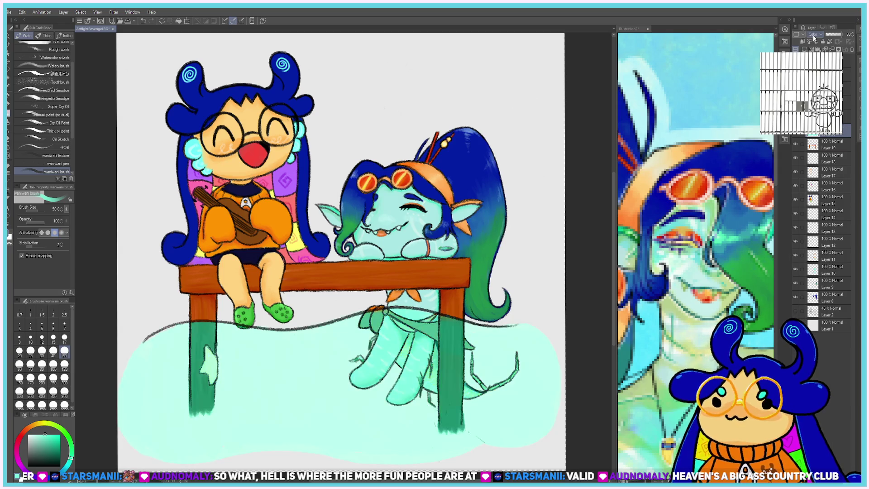
{"action": "scroll", "coordinate": [814, 38], "scroll_direction": "down", "scroll_amount": 1}
{"action": "scroll", "coordinate": [814, 38], "scroll_direction": "down", "scroll_amount": 2}
{"action": "scroll", "coordinate": [814, 38], "scroll_direction": "down", "scroll_amount": 2}
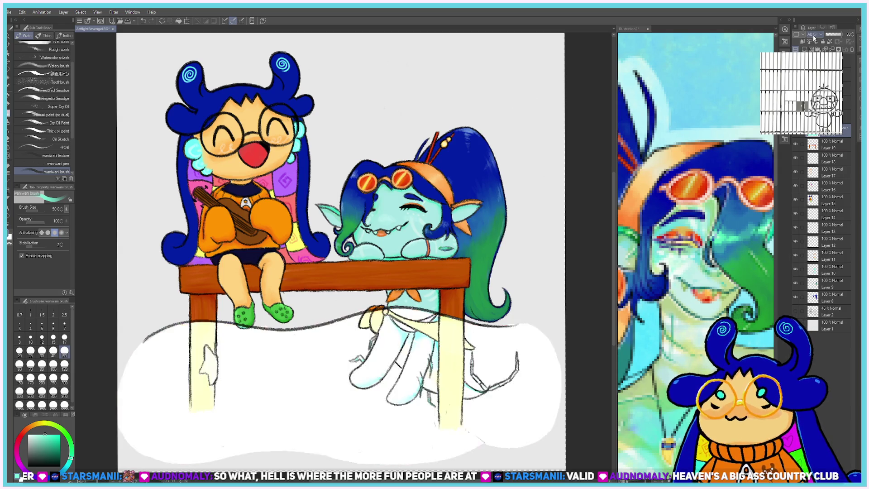
{"action": "scroll", "coordinate": [814, 38], "scroll_direction": "down", "scroll_amount": 2}
{"action": "scroll", "coordinate": [814, 38], "scroll_direction": "down", "scroll_amount": 1}
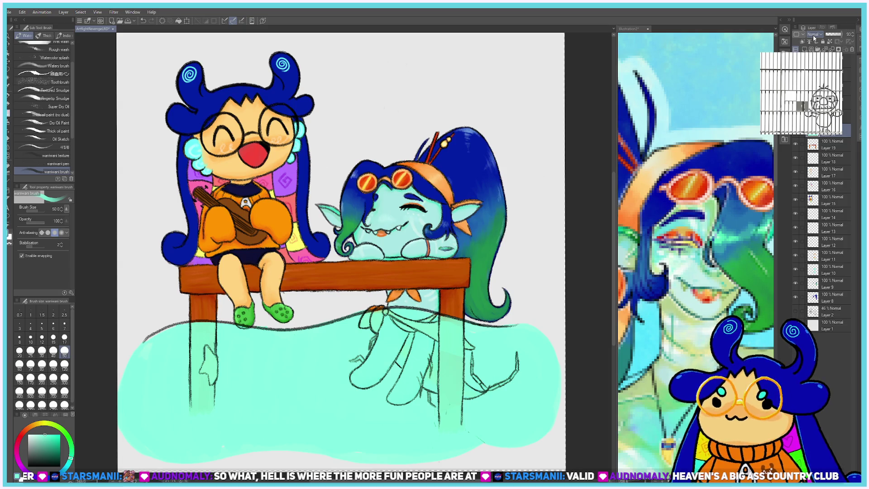
{"action": "scroll", "coordinate": [814, 38], "scroll_direction": "down", "scroll_amount": 1}
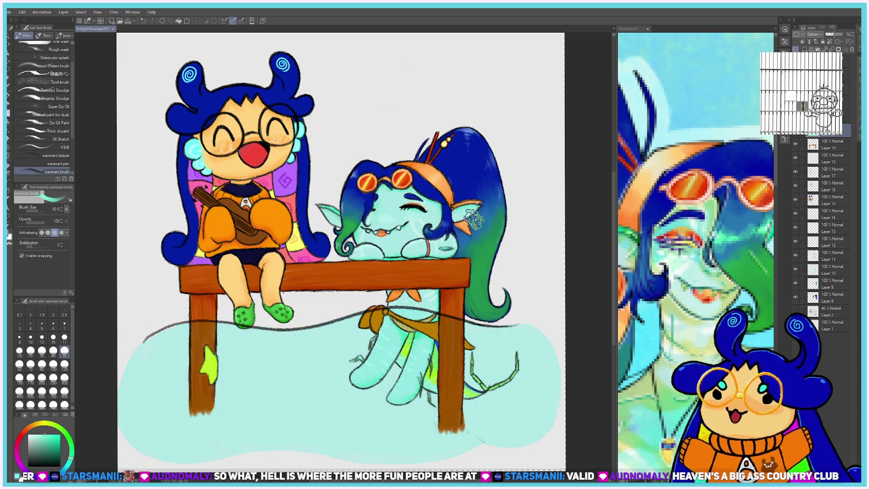
{"action": "scroll", "coordinate": [366, 260], "scroll_direction": "down", "scroll_amount": 3}
{"action": "scroll", "coordinate": [366, 260], "scroll_direction": "up", "scroll_amount": 2}
{"action": "scroll", "coordinate": [364, 261], "scroll_direction": "down", "scroll_amount": 1}
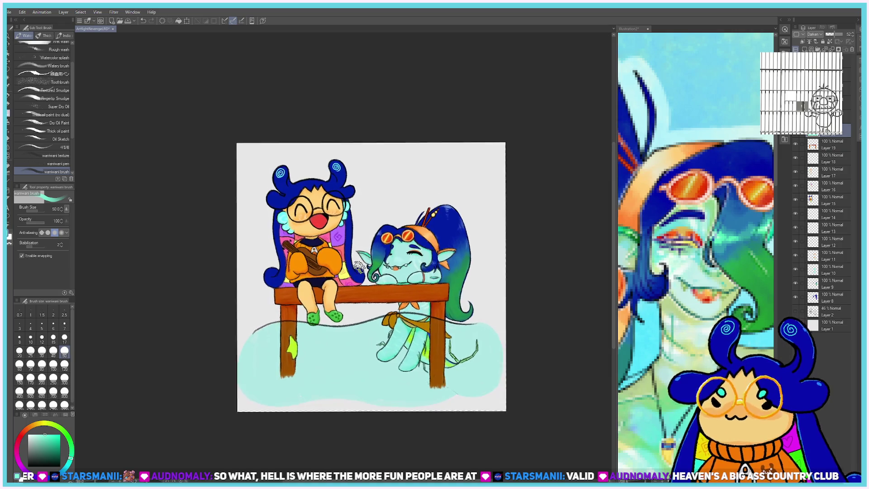
{"action": "scroll", "coordinate": [365, 261], "scroll_direction": "up", "scroll_amount": 2}
{"action": "scroll", "coordinate": [342, 85], "scroll_direction": "down", "scroll_amount": 1}
{"action": "scroll", "coordinate": [342, 85], "scroll_direction": "up", "scroll_amount": 1}
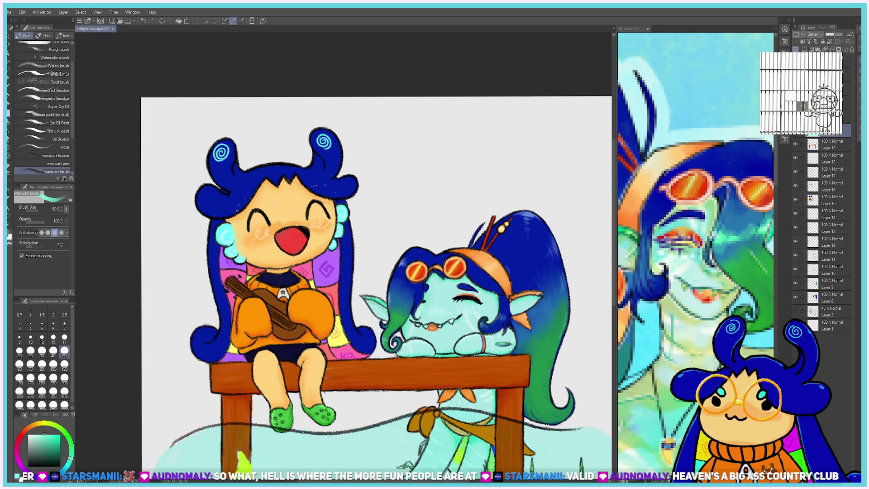
Add a new top layer and trace the left character's glasses lens in orange.
{"action": "left_click", "coordinate": [846, 61]}
{"action": "left_click", "coordinate": [803, 43]}
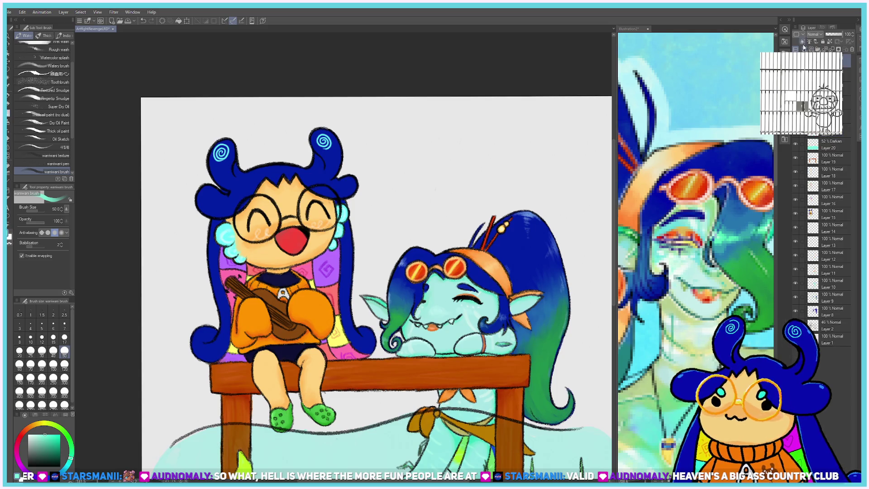
{"action": "left_click", "coordinate": [31, 428]}
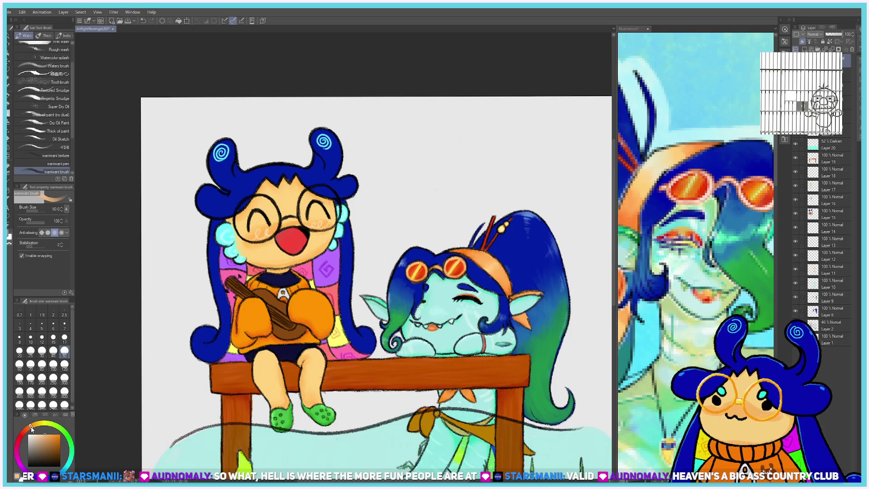
{"action": "left_click", "coordinate": [60, 434]}
{"action": "mouse_move", "coordinate": [240, 206]}
{"action": "left_mouse_down"}
{"action": "mouse_move", "coordinate": [290, 212]}
{"action": "mouse_move", "coordinate": [297, 188]}
{"action": "left_mouse_up"}
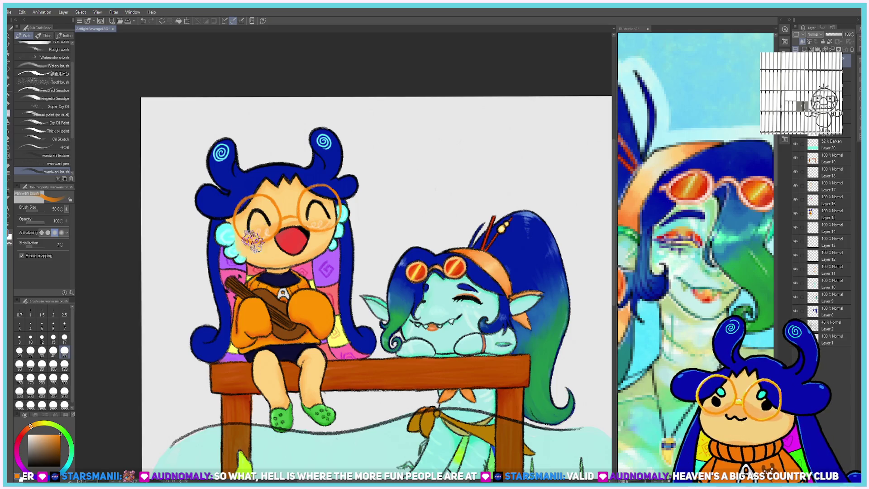
Retrace the lens's upper-left arc in reddish orange at size 7, then switch to yellow and white.
{"action": "scroll", "coordinate": [266, 181], "scroll_direction": "up", "scroll_amount": 3}
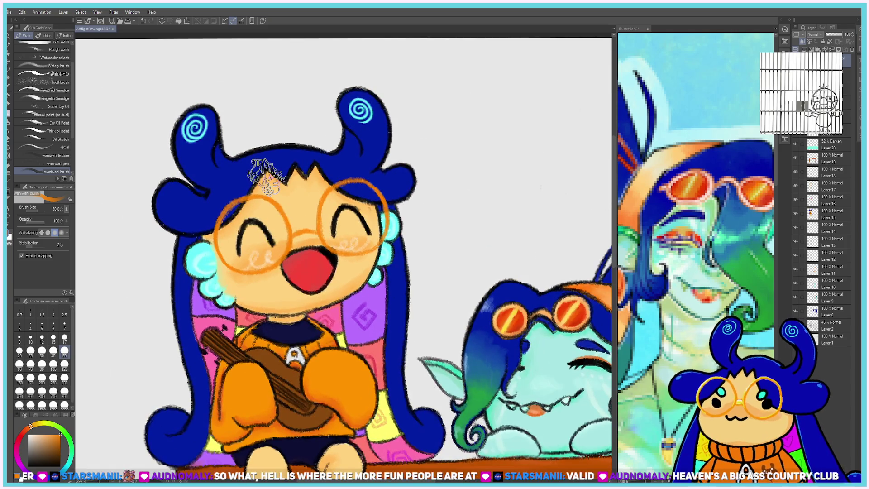
{"action": "left_click", "coordinate": [35, 425]}
{"action": "left_click", "coordinate": [65, 325]}
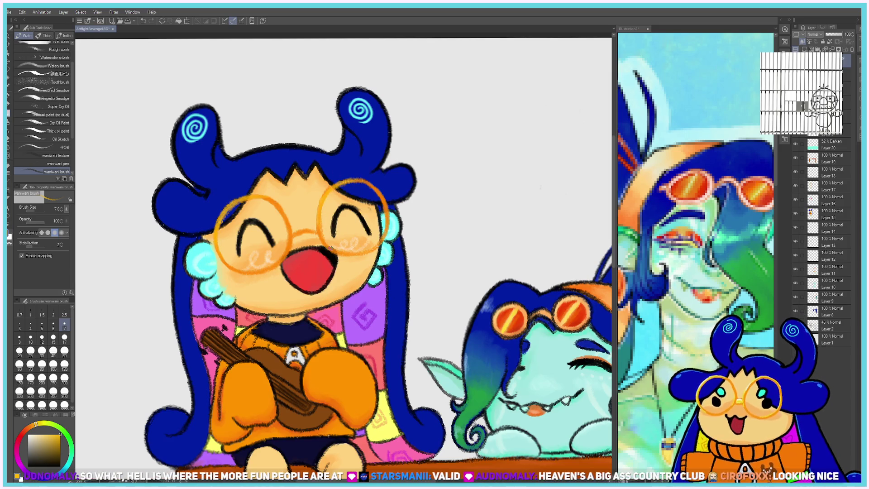
{"action": "left_click", "coordinate": [31, 431]}
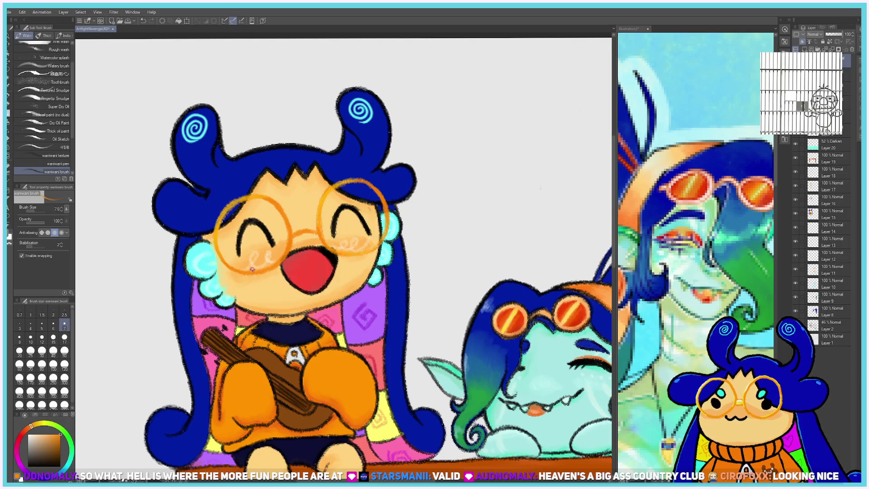
{"action": "left_click", "coordinate": [25, 430]}
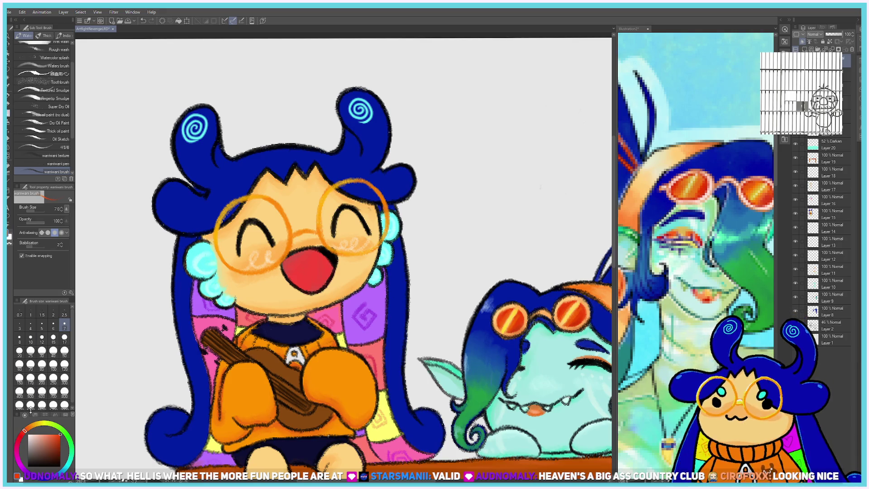
{"action": "left_click", "coordinate": [26, 429]}
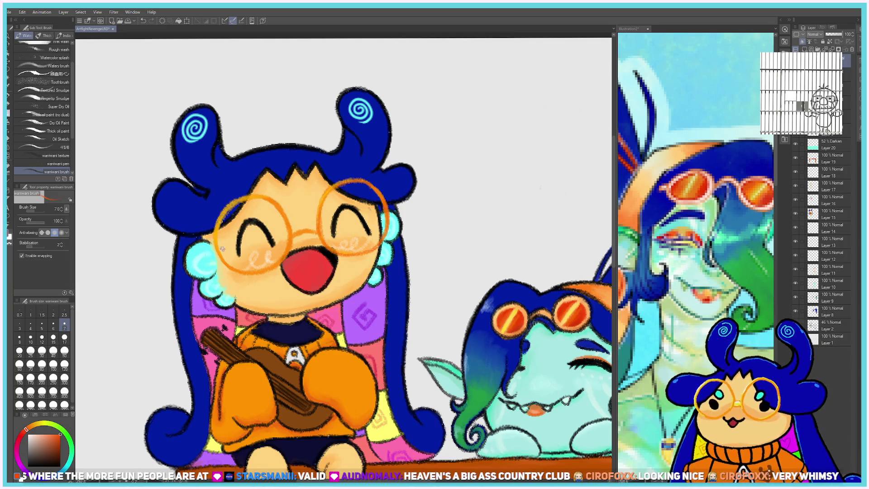
{"action": "left_click_drag", "start_coordinate": [222, 249], "coordinate": [255, 200]}
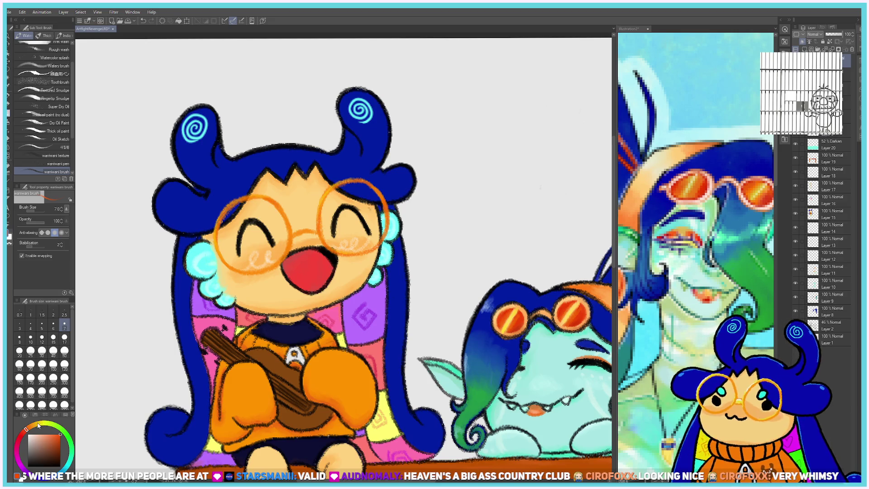
{"action": "left_click_drag", "start_coordinate": [38, 426], "coordinate": [43, 428]}
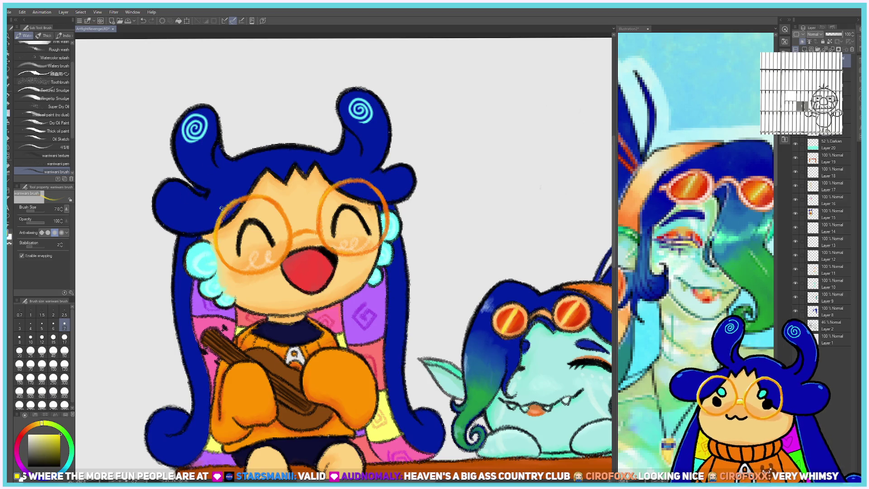
{"action": "key", "text": "x"}
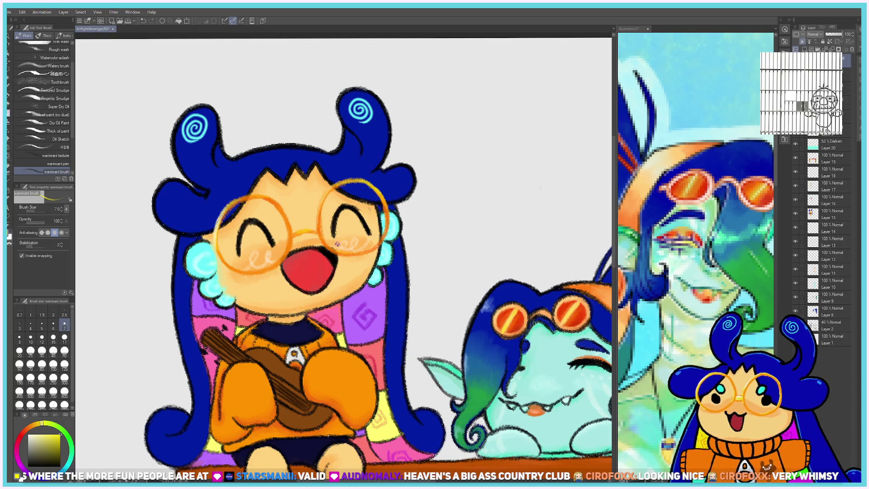
Set the brush to size 70 and paint light cyan over the line across the table.
{"action": "scroll", "coordinate": [387, 204], "scroll_direction": "down", "scroll_amount": 3}
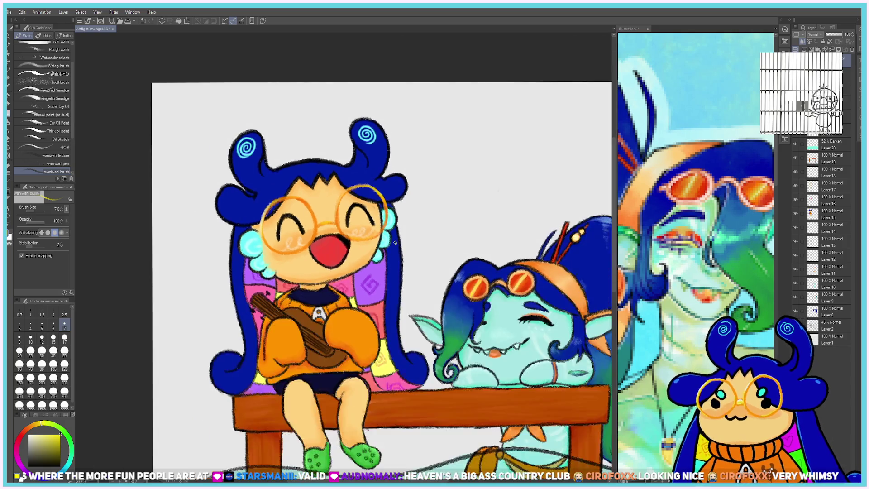
{"action": "scroll", "coordinate": [390, 208], "scroll_direction": "down", "scroll_amount": 3}
{"action": "scroll", "coordinate": [394, 213], "scroll_direction": "up", "scroll_amount": 3}
{"action": "scroll", "coordinate": [398, 219], "scroll_direction": "up", "scroll_amount": 3}
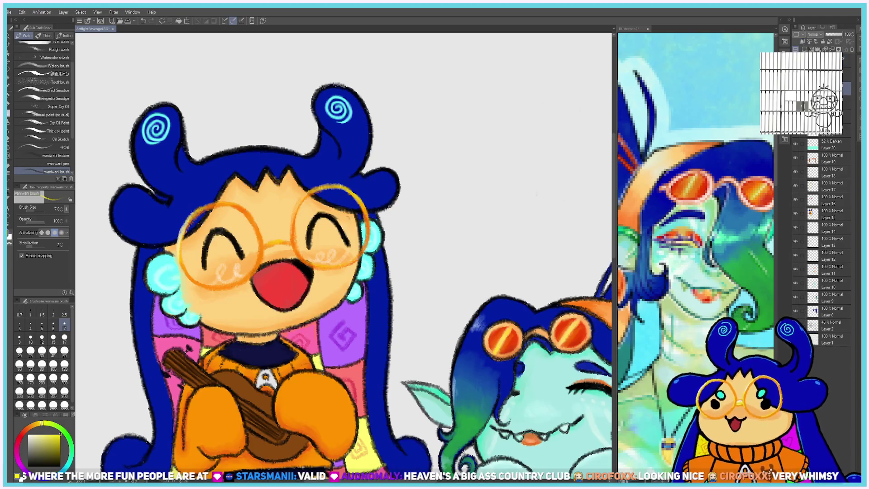
{"action": "scroll", "coordinate": [453, 255], "scroll_direction": "down", "scroll_amount": 4}
{"action": "scroll", "coordinate": [453, 256], "scroll_direction": "up", "scroll_amount": 2}
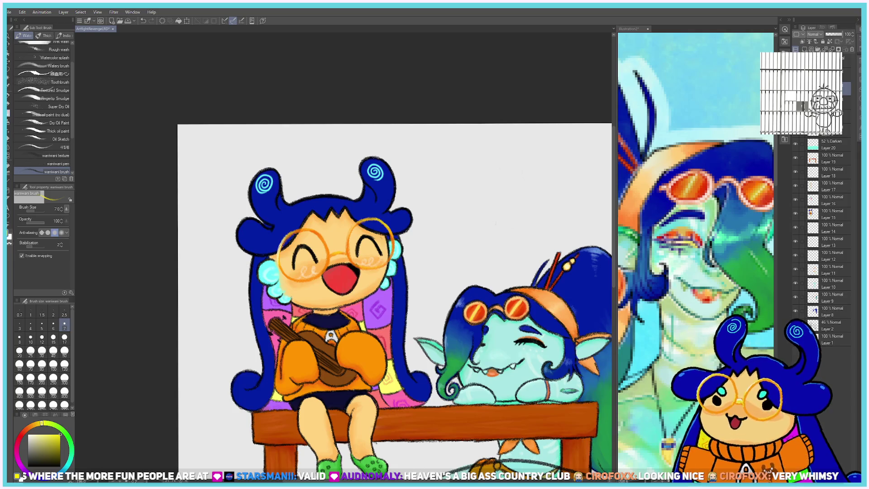
{"action": "scroll", "coordinate": [453, 255], "scroll_direction": "down", "scroll_amount": 2}
{"action": "scroll", "coordinate": [453, 255], "scroll_direction": "down", "scroll_amount": 1}
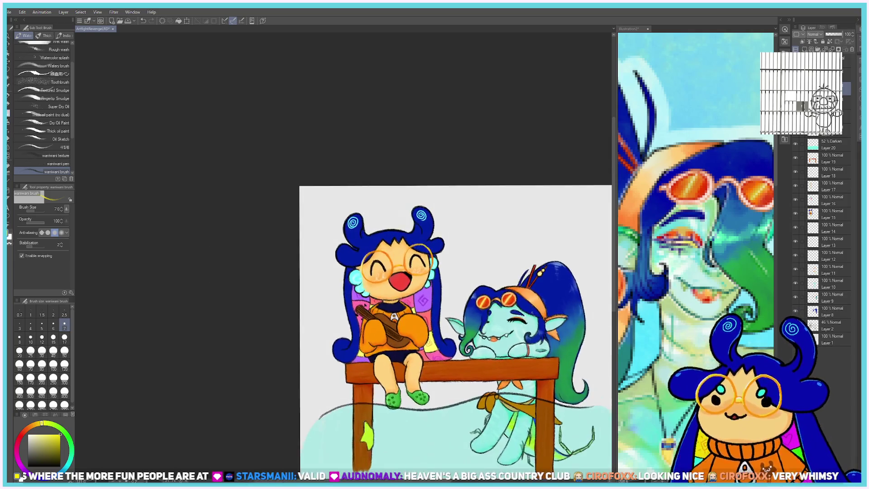
{"action": "scroll", "coordinate": [453, 255], "scroll_direction": "up", "scroll_amount": 1}
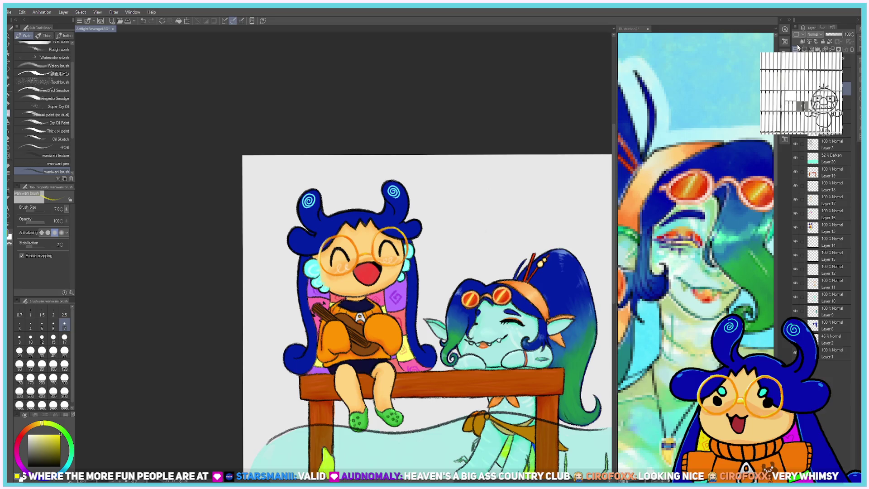
{"action": "scroll", "coordinate": [453, 255], "scroll_direction": "down", "scroll_amount": 1}
{"action": "scroll", "coordinate": [454, 255], "scroll_direction": "up", "scroll_amount": 2}
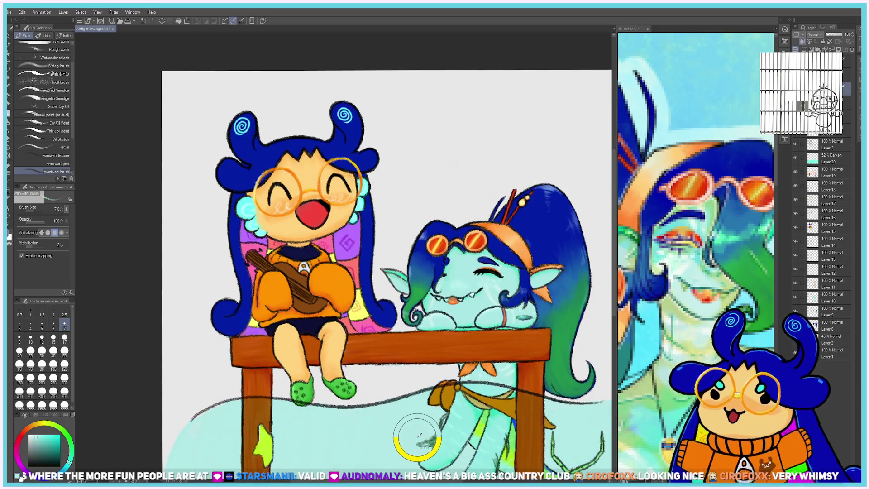
{"action": "scroll", "coordinate": [566, 434], "scroll_direction": "down", "scroll_amount": 1}
{"action": "scroll", "coordinate": [543, 444], "scroll_direction": "up", "scroll_amount": 1}
{"action": "scroll", "coordinate": [514, 454], "scroll_direction": "up", "scroll_amount": 1}
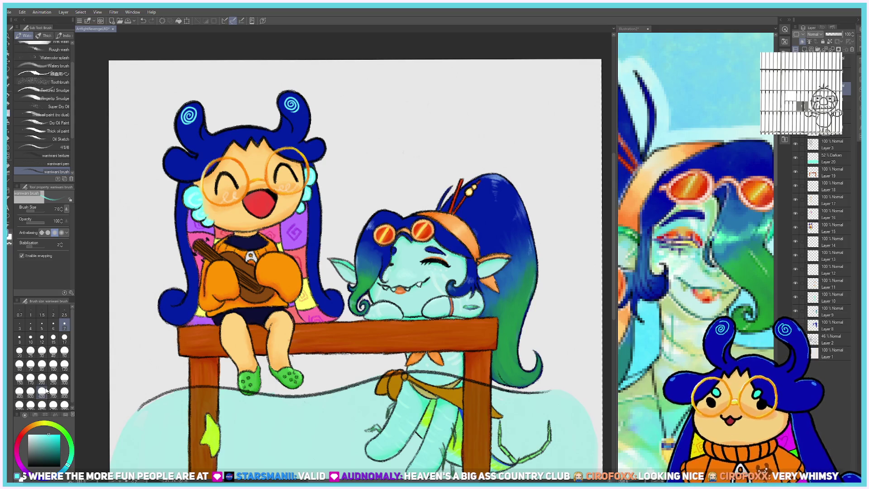
{"action": "left_click", "coordinate": [53, 337]}
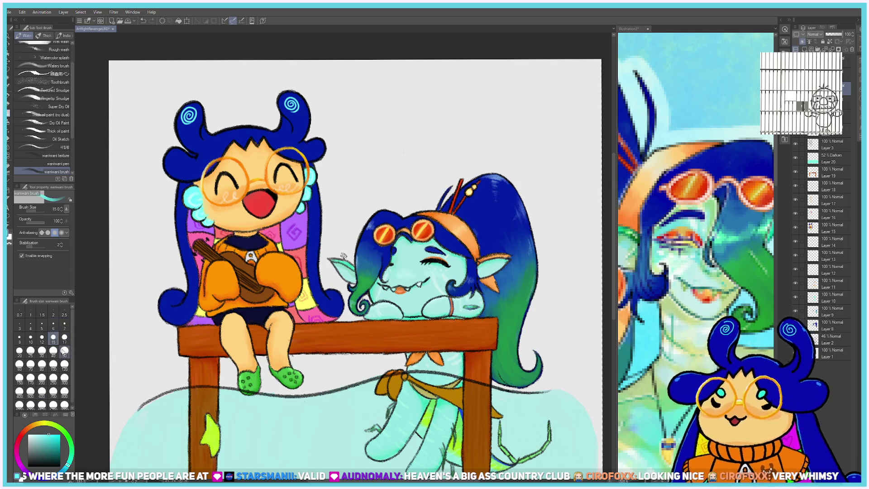
{"action": "left_click", "coordinate": [31, 365]}
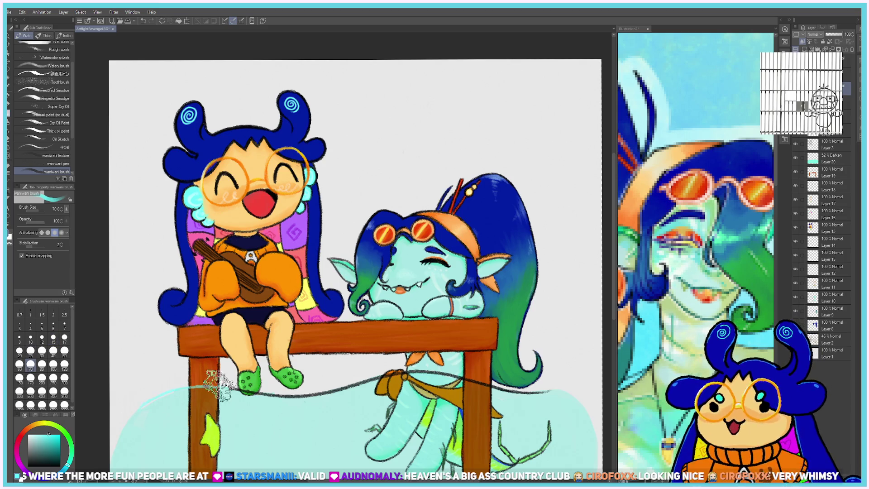
{"action": "left_click_drag", "start_coordinate": [217, 385], "coordinate": [384, 359]}
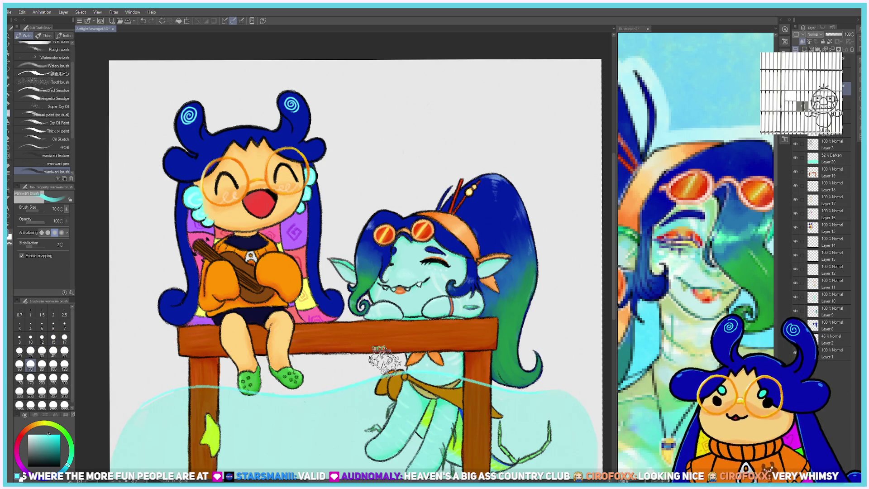
Paint the waterline blue, then cover it with light and paler cyan across the table.
{"action": "left_click", "coordinate": [69, 457]}
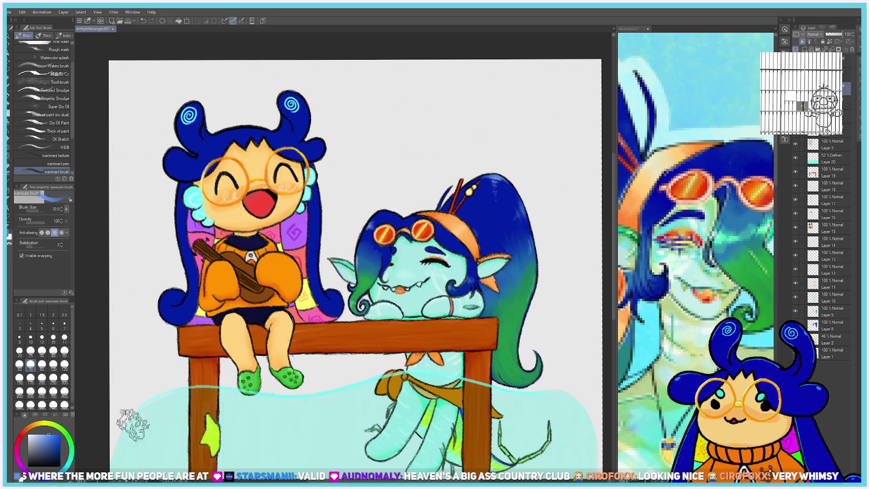
{"action": "left_click_drag", "start_coordinate": [131, 407], "coordinate": [507, 385]}
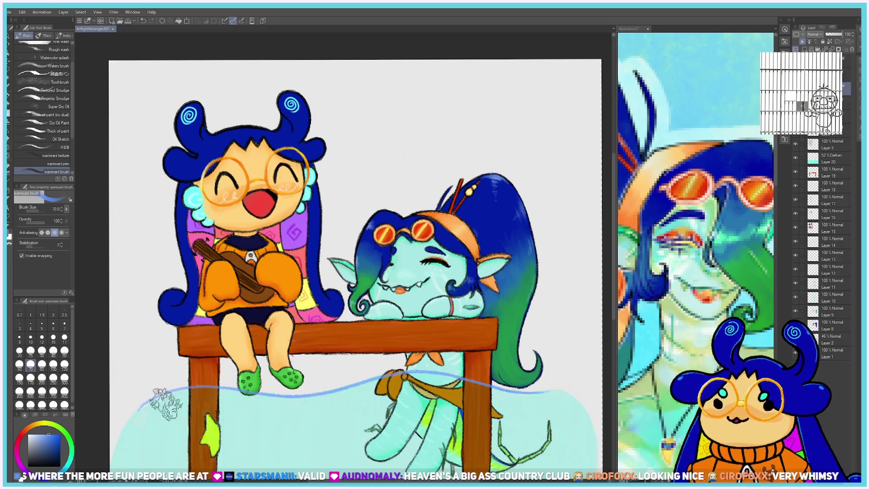
{"action": "left_click", "coordinate": [69, 459]}
{"action": "left_click_drag", "start_coordinate": [136, 410], "coordinate": [559, 394]}
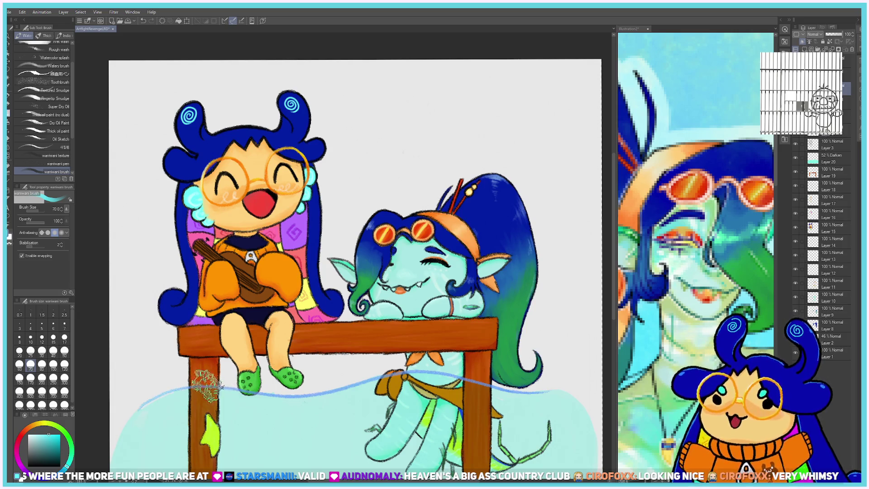
{"action": "left_click", "coordinate": [37, 434]}
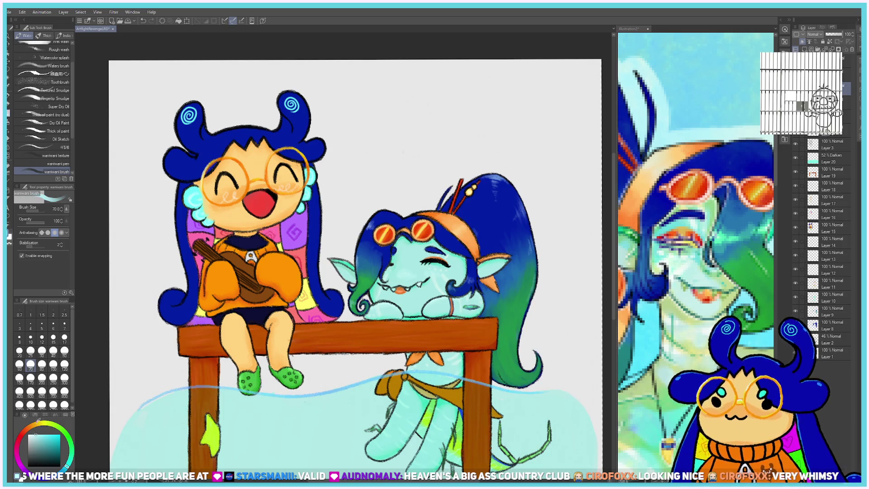
{"action": "left_click_drag", "start_coordinate": [267, 398], "coordinate": [410, 366]}
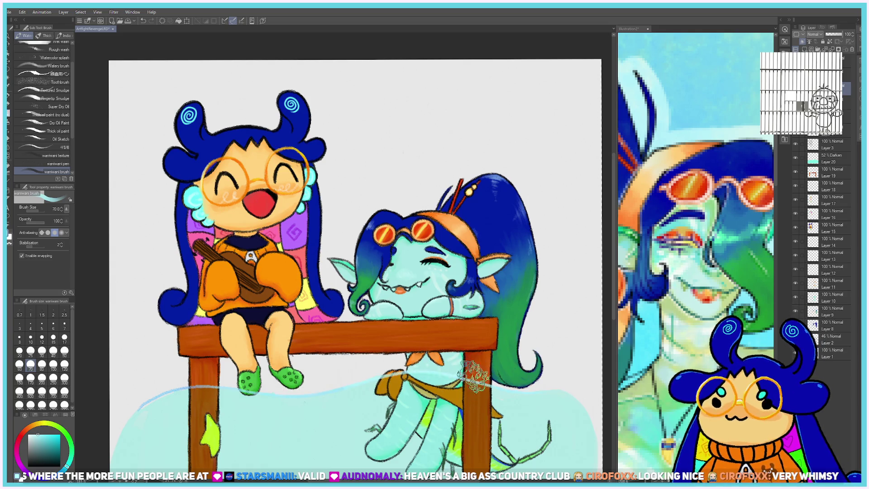
Select the water texture layer and the Varied Fish Spray brush from the underwater set.
{"action": "scroll", "coordinate": [214, 372], "scroll_direction": "down", "scroll_amount": 2}
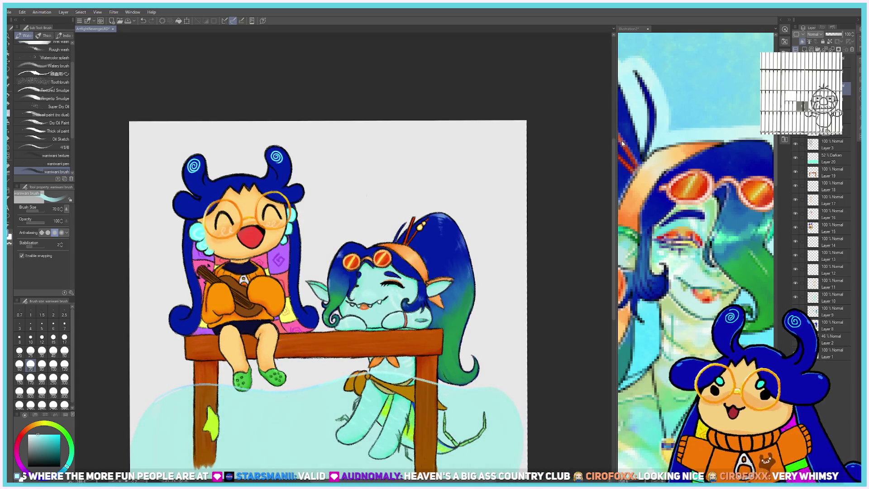
{"action": "left_click", "coordinate": [847, 103]}
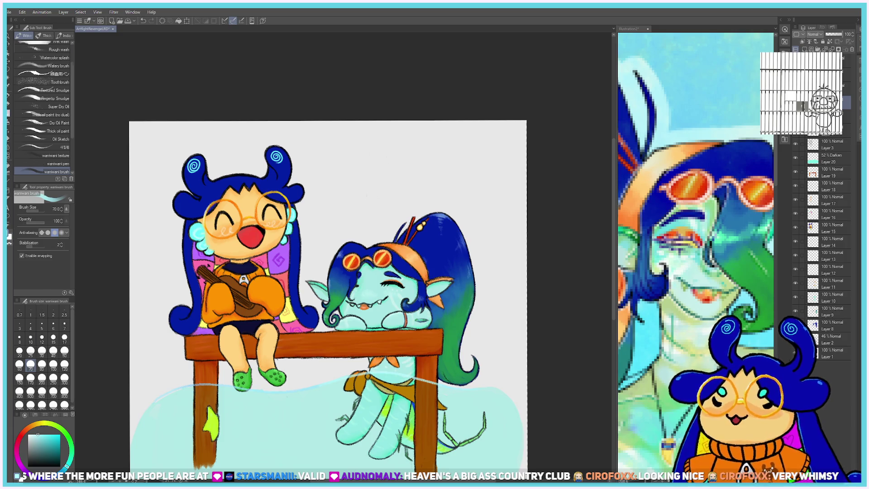
{"action": "key", "text": "b"}
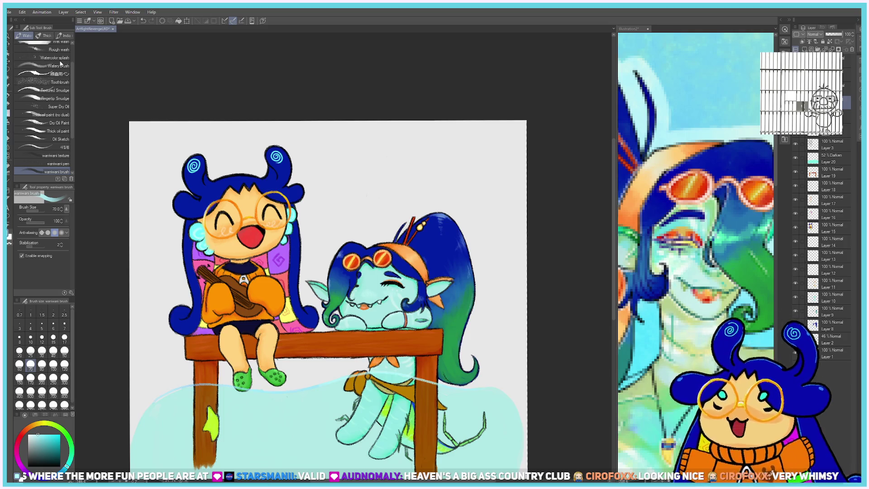
{"action": "left_click", "coordinate": [45, 35]}
{"action": "scroll", "coordinate": [50, 100], "scroll_direction": "down", "scroll_amount": 5}
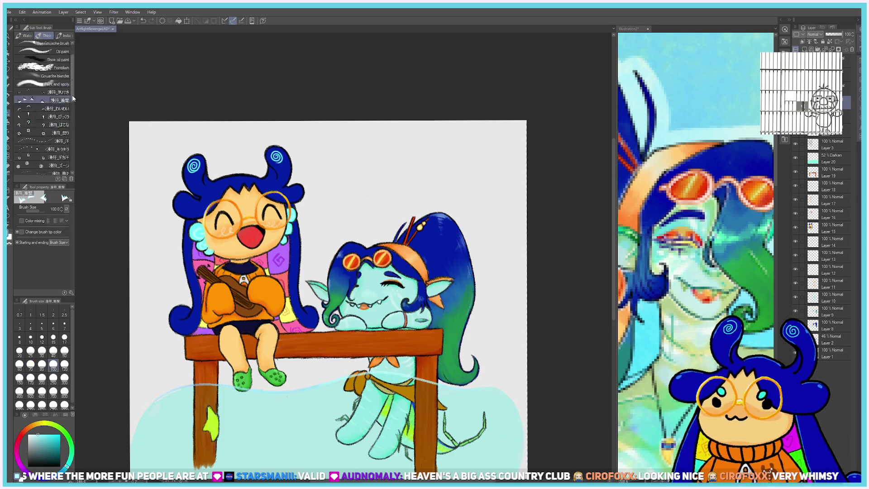
{"action": "left_click", "coordinate": [61, 125]}
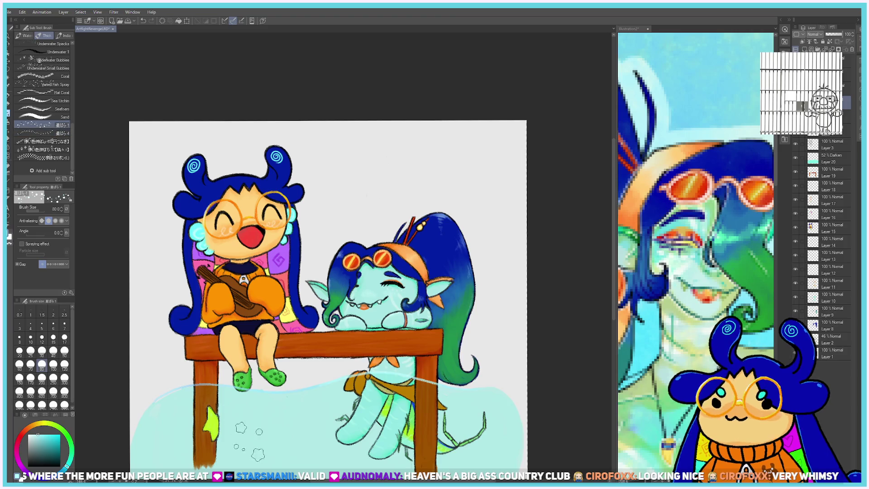
{"action": "left_click", "coordinate": [55, 85]}
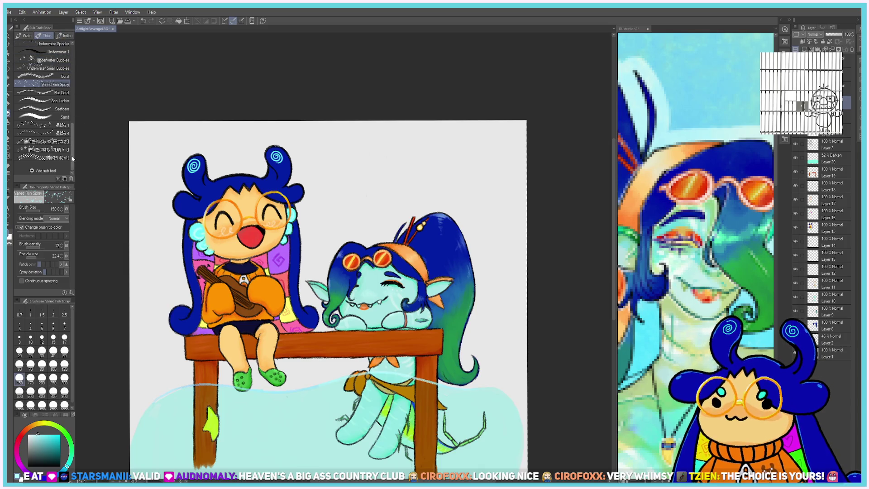
Spray trial fish texture across the water, then undo it.
{"action": "scroll", "coordinate": [72, 155], "scroll_direction": "up", "scroll_amount": 3}
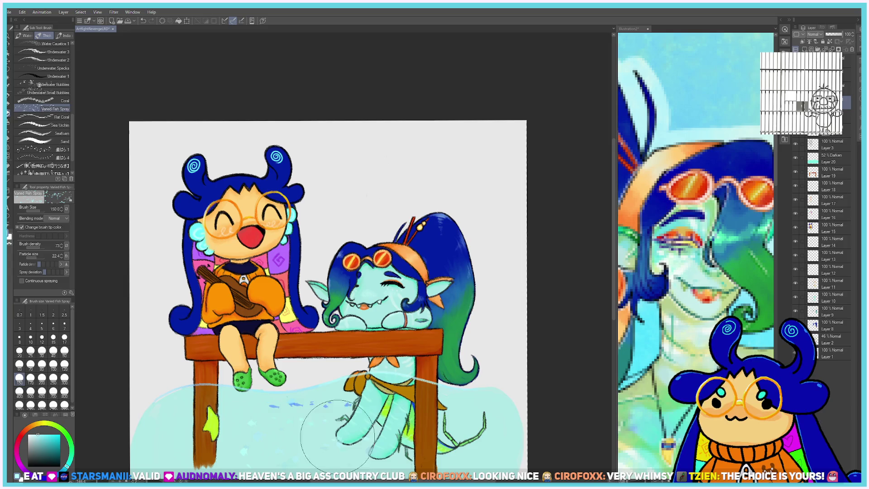
{"action": "left_click_drag", "start_coordinate": [487, 434], "coordinate": [178, 433]}
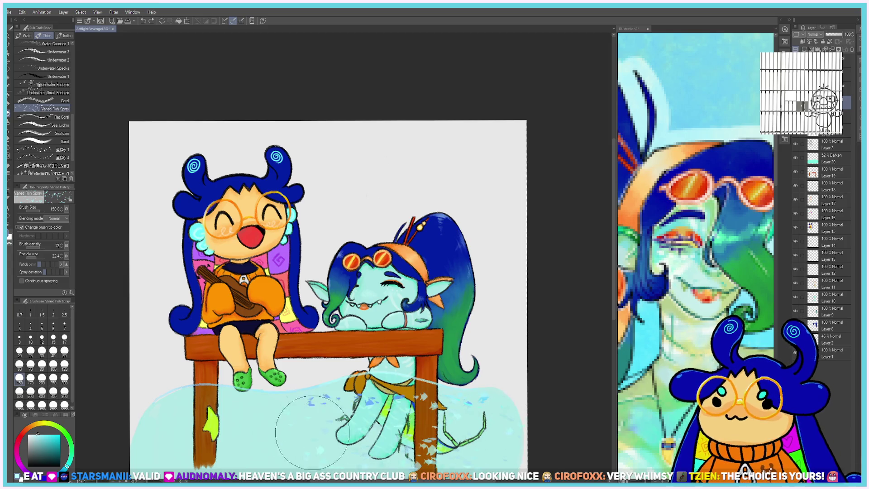
{"action": "scroll", "coordinate": [178, 434], "scroll_direction": "down", "scroll_amount": 1}
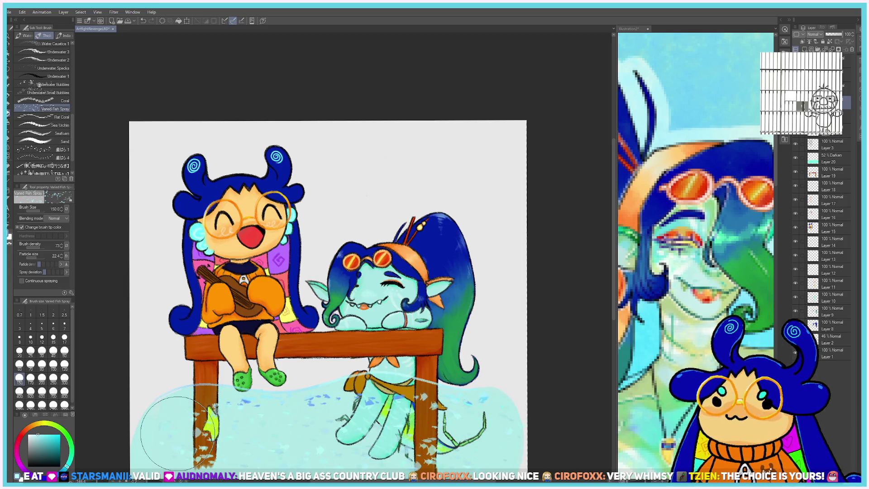
{"action": "scroll", "coordinate": [172, 442], "scroll_direction": "down", "scroll_amount": 2}
{"action": "scroll", "coordinate": [163, 449], "scroll_direction": "down", "scroll_amount": 1}
{"action": "scroll", "coordinate": [146, 459], "scroll_direction": "up", "scroll_amount": 2}
{"action": "scroll", "coordinate": [146, 460], "scroll_direction": "up", "scroll_amount": 2}
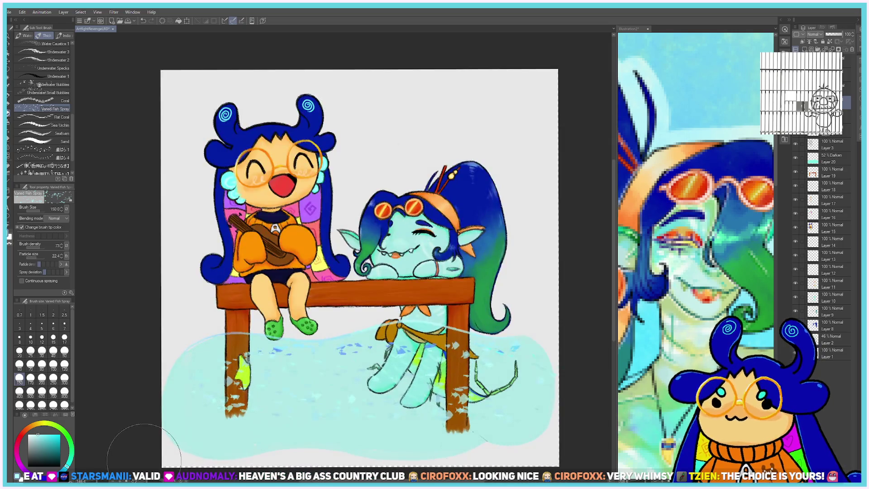
{"action": "left_click_drag", "start_coordinate": [144, 446], "coordinate": [517, 388]}
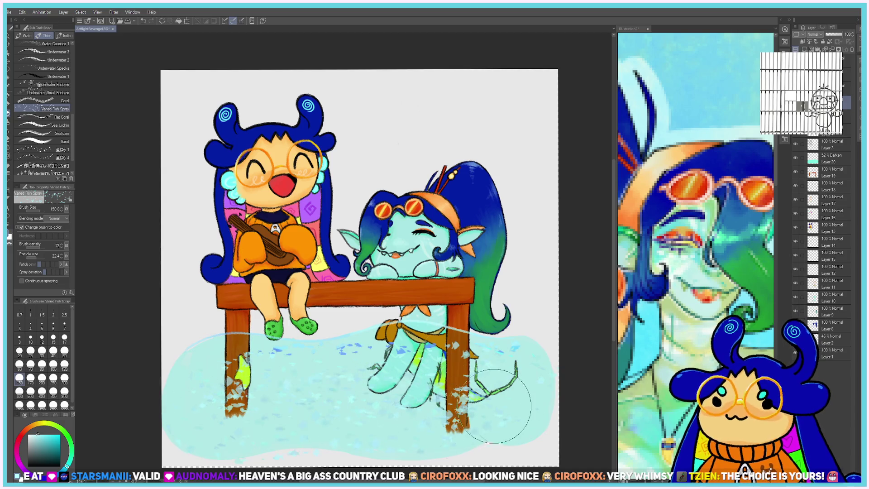
{"action": "mouse_move", "coordinate": [206, 395]}
{"action": "left_mouse_down"}
{"action": "mouse_move", "coordinate": [492, 399]}
{"action": "mouse_move", "coordinate": [332, 376]}
{"action": "mouse_move", "coordinate": [506, 381]}
{"action": "left_mouse_up"}
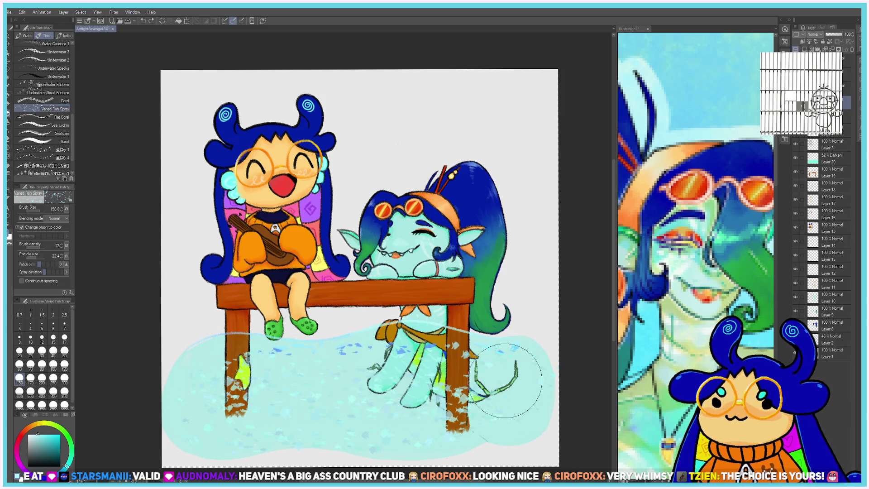
{"action": "scroll", "coordinate": [506, 383], "scroll_direction": "down", "scroll_amount": 2}
{"action": "key", "text": "ctrl+z"}
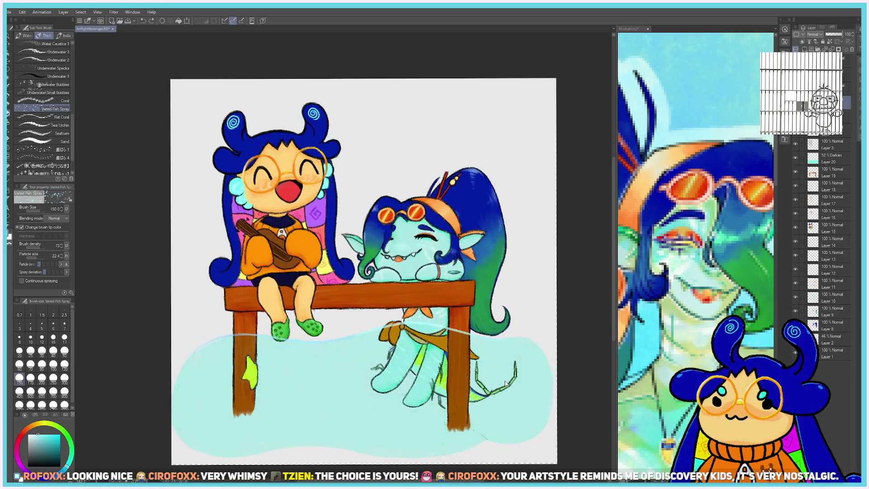
Set the Varied Fish Spray brush size to 120.
{"action": "left_click", "coordinate": [30, 391]}
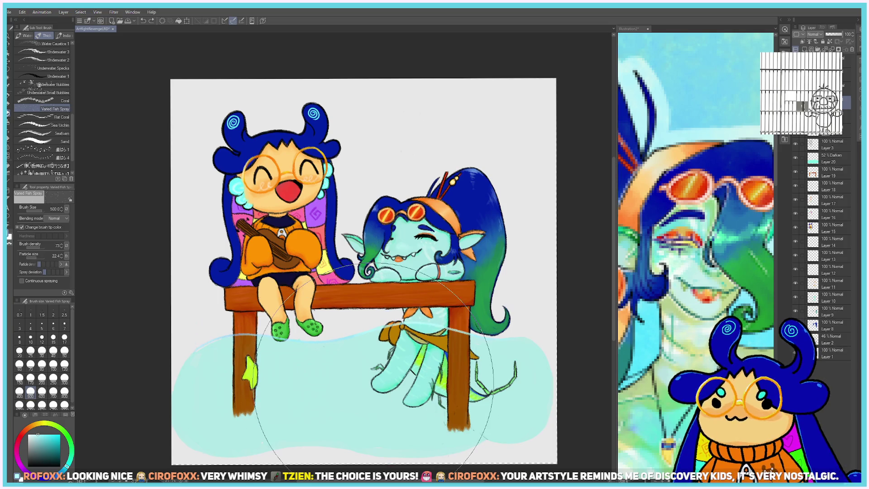
{"action": "left_click", "coordinate": [53, 377]}
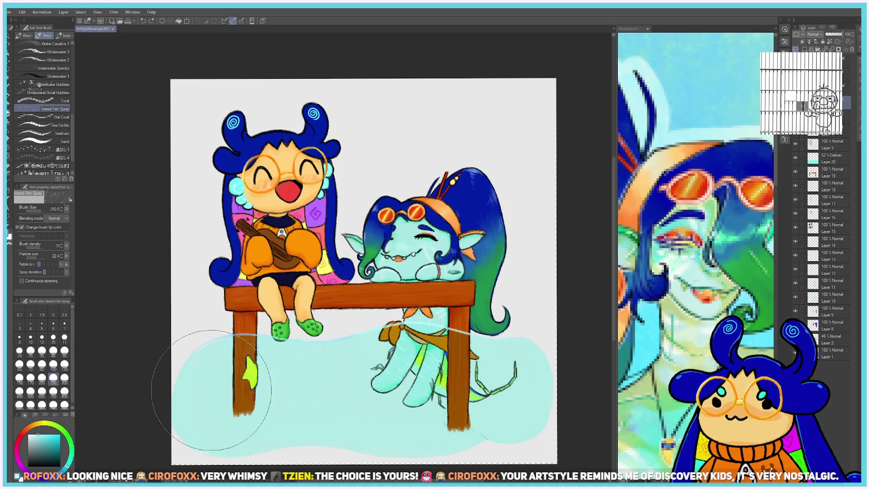
{"action": "left_click", "coordinate": [65, 366]}
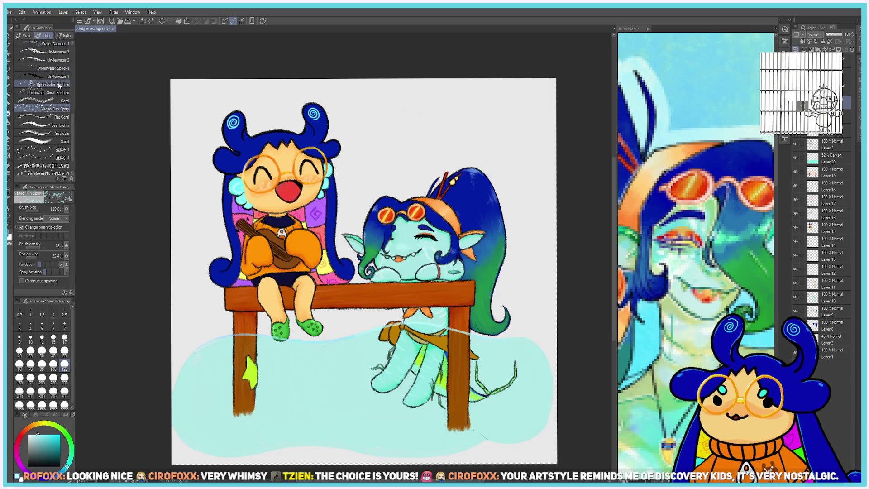
Try the Underwater Small Bubbles and Underwater Bubbles brushes on the water, undoing the bubble stroke.
{"action": "left_click", "coordinate": [48, 93]}
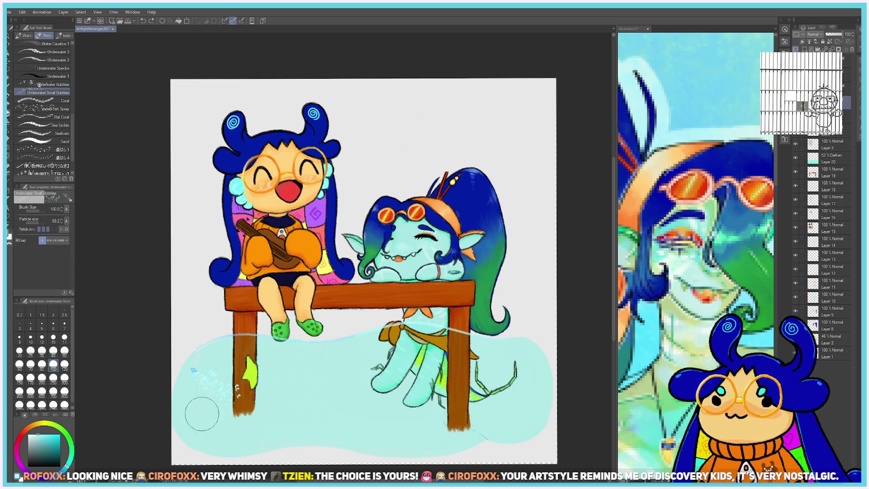
{"action": "left_click_drag", "start_coordinate": [385, 389], "coordinate": [415, 380]}
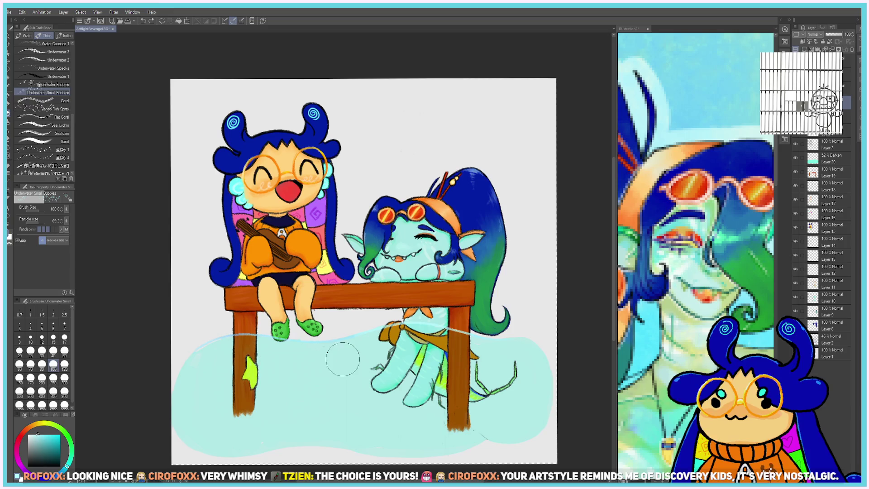
{"action": "left_click", "coordinate": [52, 84]}
{"action": "left_click_drag", "start_coordinate": [222, 378], "coordinate": [314, 395]}
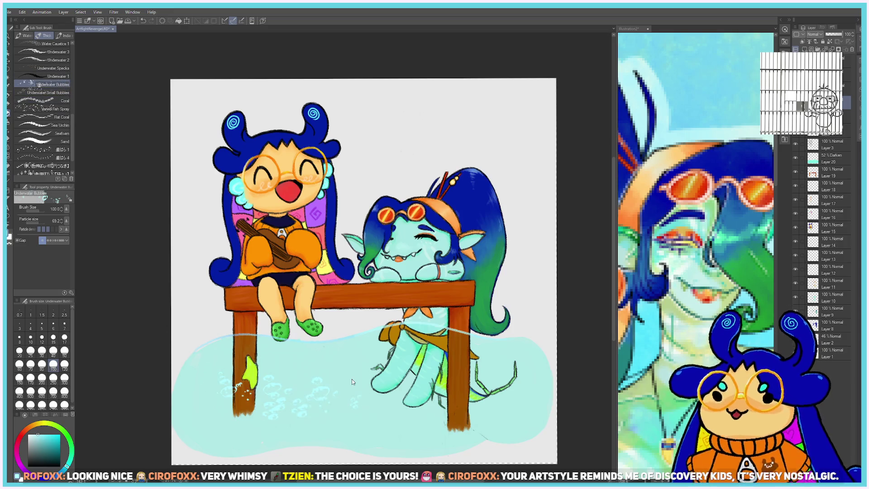
{"action": "key", "text": "ctrl+z"}
Test Underwater 3 and Underwater 2 strokes across the water, undoing each one.
{"action": "left_click", "coordinate": [58, 52]}
{"action": "left_click_drag", "start_coordinate": [236, 394], "coordinate": [464, 373]}
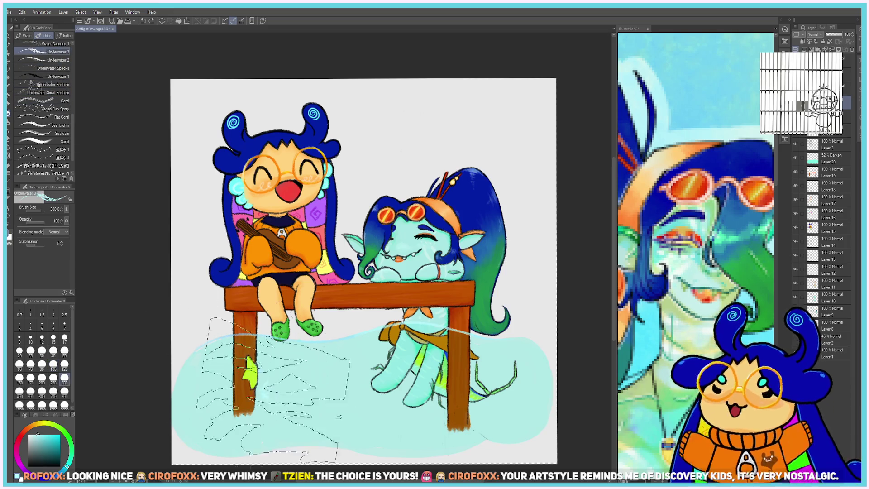
{"action": "key", "text": "ctrl+z"}
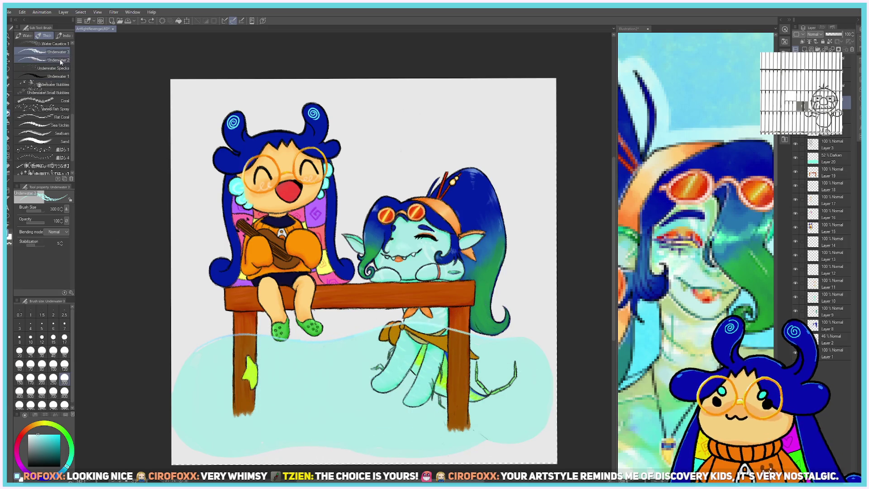
{"action": "left_click", "coordinate": [58, 60]}
{"action": "left_click_drag", "start_coordinate": [181, 389], "coordinate": [497, 383]}
{"action": "key", "text": "ctrl+z"}
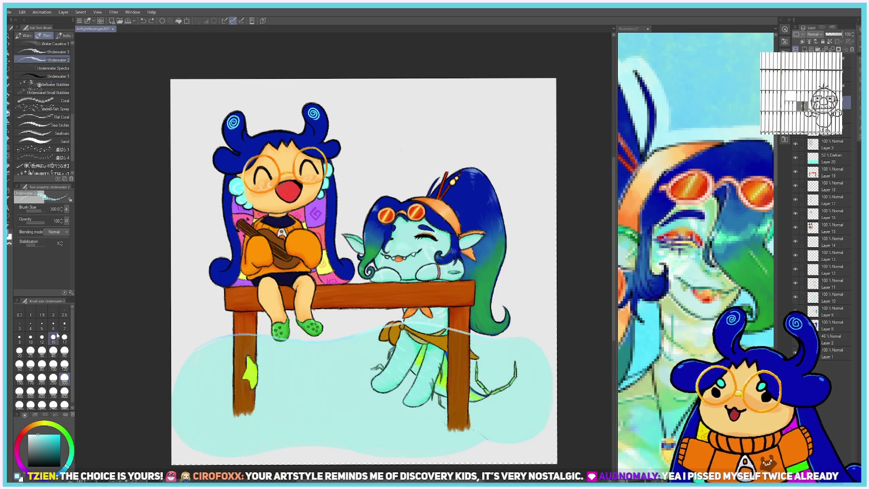
Set the Underwater 2 brush to size 17 and paint a thin wavy line near the left table leg.
{"action": "left_click", "coordinate": [65, 337]}
{"action": "left_click_drag", "start_coordinate": [192, 416], "coordinate": [256, 393]}
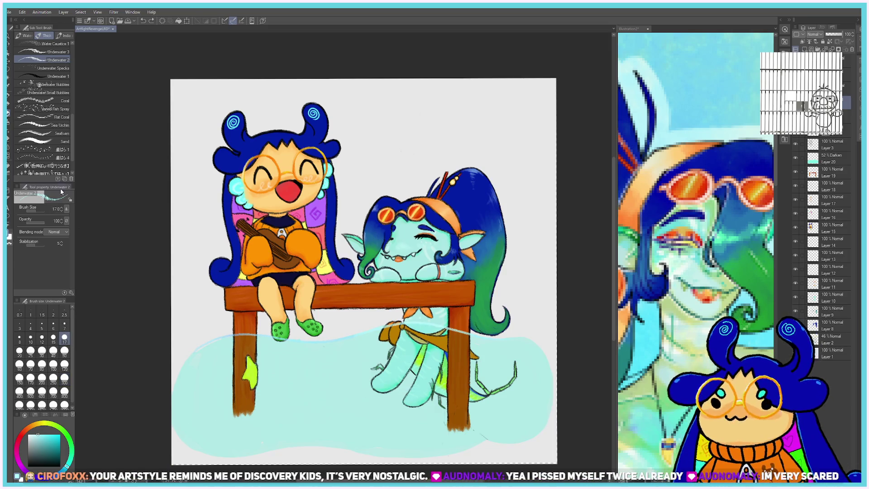
{"action": "left_click_drag", "start_coordinate": [71, 150], "coordinate": [71, 131]}
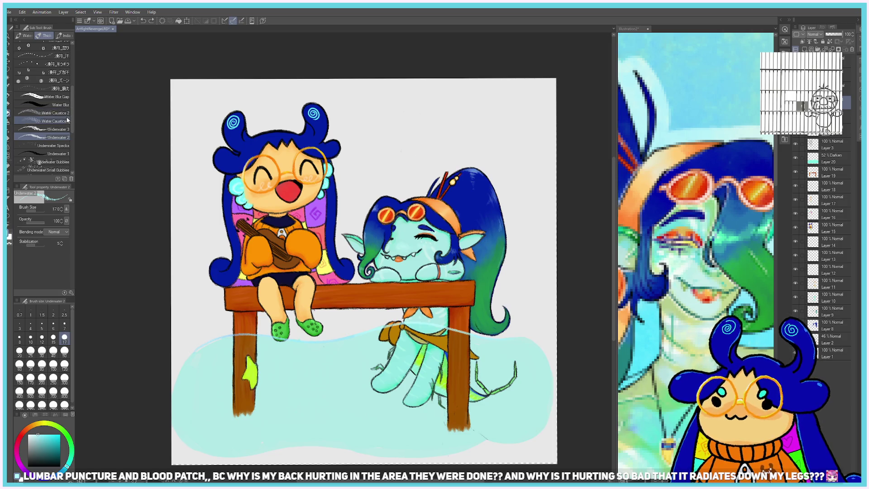
{"action": "left_click_drag", "start_coordinate": [72, 108], "coordinate": [72, 140]}
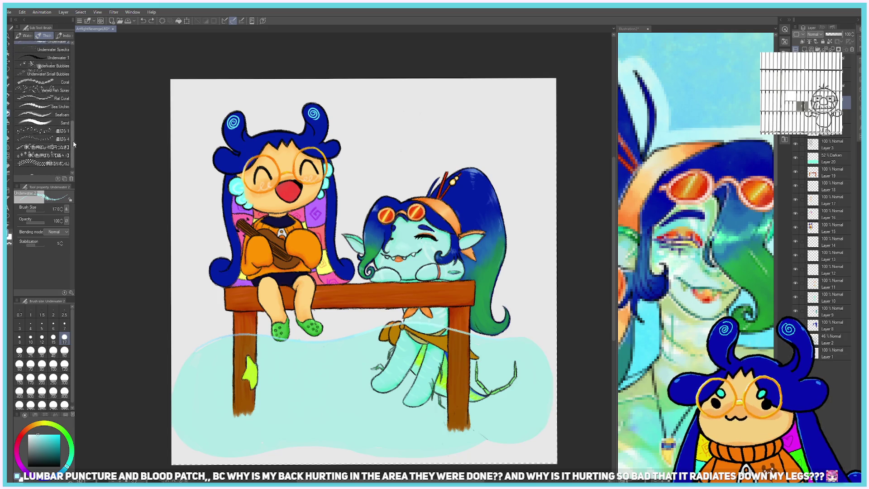
Select the Varied Fish Spray brush and set its particle size to about 39.5.
{"action": "left_click", "coordinate": [66, 90]}
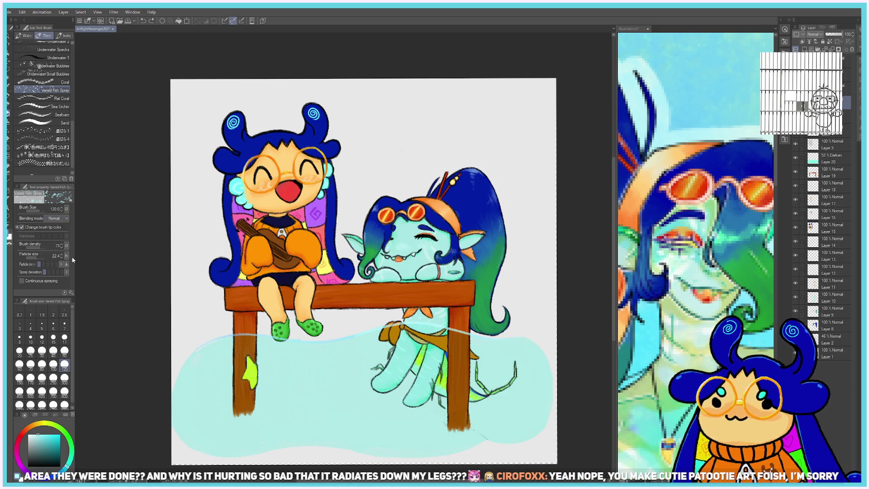
{"action": "left_click", "coordinate": [41, 258]}
{"action": "left_click_drag", "start_coordinate": [41, 256], "coordinate": [38, 257]}
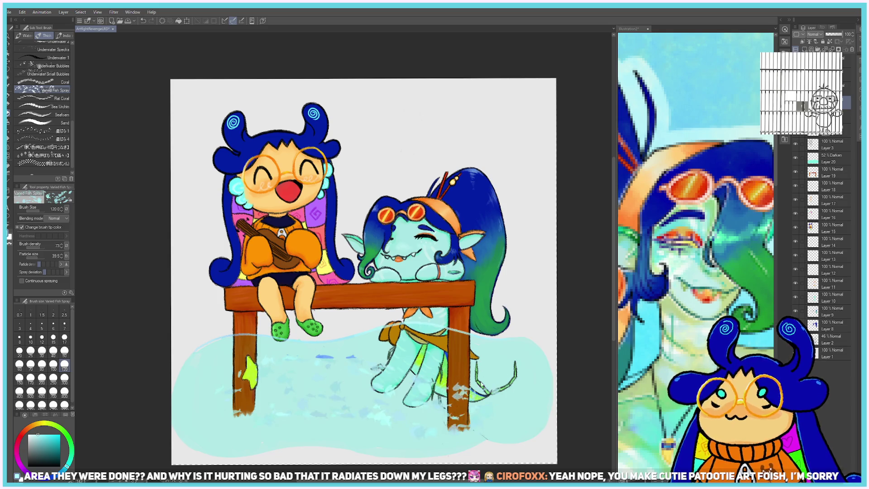
Spray fish particles across the lower water around the legs, undoing the unsatisfactory strokes.
{"action": "left_click_drag", "start_coordinate": [193, 390], "coordinate": [410, 381]}
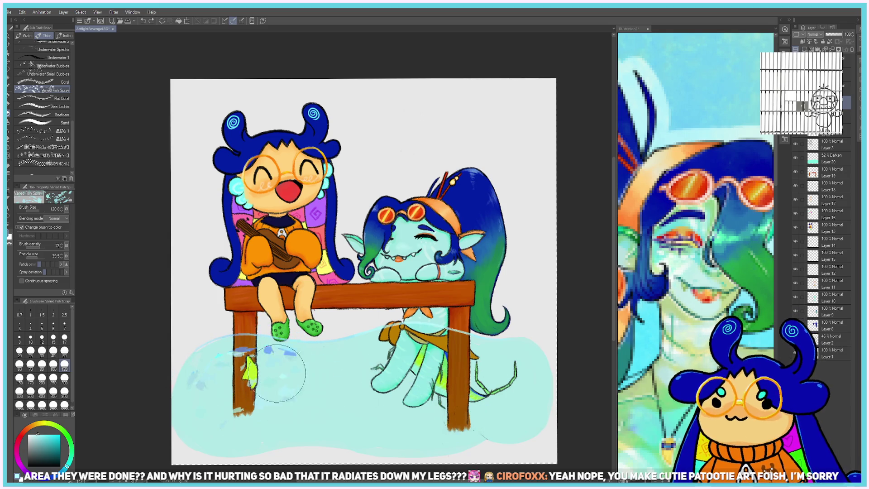
{"action": "key", "text": "ctrl+z"}
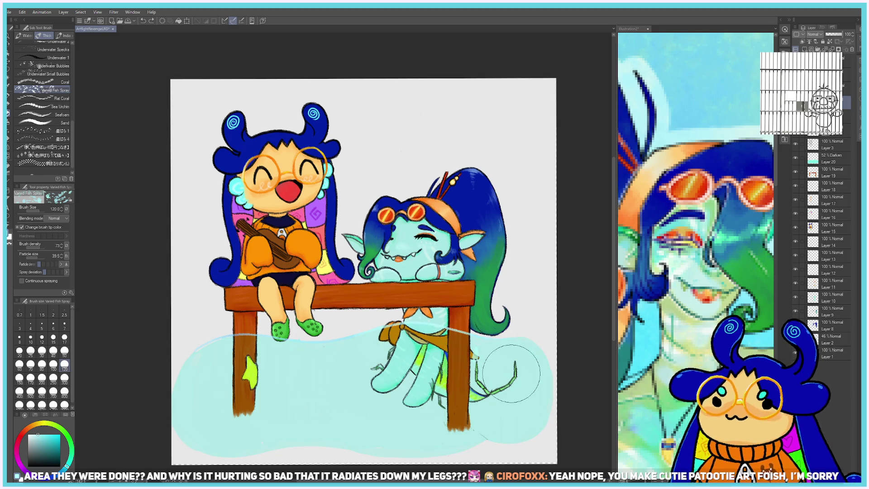
{"action": "left_click_drag", "start_coordinate": [512, 375], "coordinate": [296, 387]}
{"action": "key", "text": "ctrl+z"}
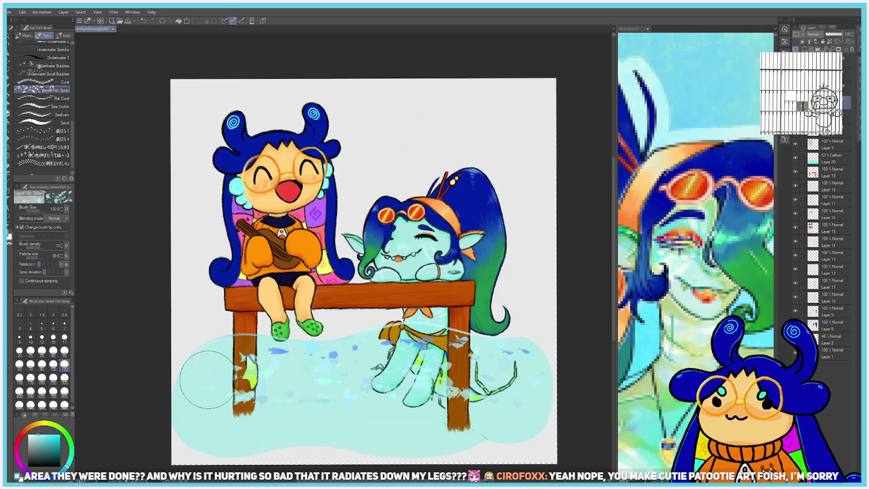
{"action": "left_click_drag", "start_coordinate": [210, 397], "coordinate": [506, 371]}
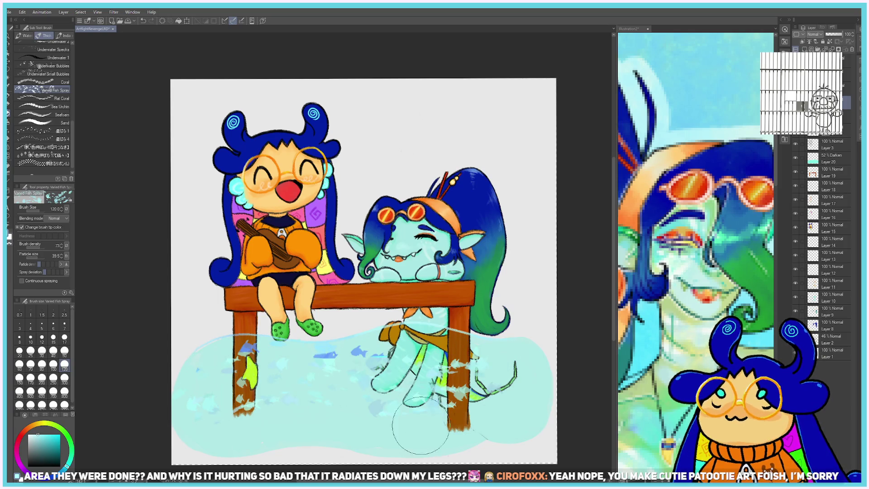
{"action": "mouse_move", "coordinate": [238, 426]}
{"action": "left_mouse_down"}
{"action": "mouse_move", "coordinate": [487, 407]}
{"action": "mouse_move", "coordinate": [232, 421]}
{"action": "mouse_move", "coordinate": [354, 424]}
{"action": "mouse_move", "coordinate": [470, 391]}
{"action": "mouse_move", "coordinate": [218, 417]}
{"action": "mouse_move", "coordinate": [453, 403]}
{"action": "mouse_move", "coordinate": [474, 427]}
{"action": "mouse_move", "coordinate": [204, 430]}
{"action": "mouse_move", "coordinate": [450, 436]}
{"action": "mouse_move", "coordinate": [496, 403]}
{"action": "mouse_move", "coordinate": [213, 421]}
{"action": "mouse_move", "coordinate": [414, 433]}
{"action": "mouse_move", "coordinate": [510, 393]}
{"action": "left_mouse_up"}
{"action": "scroll", "coordinate": [511, 393], "scroll_direction": "down", "scroll_amount": 5}
{"action": "scroll", "coordinate": [491, 378], "scroll_direction": "up", "scroll_amount": 6}
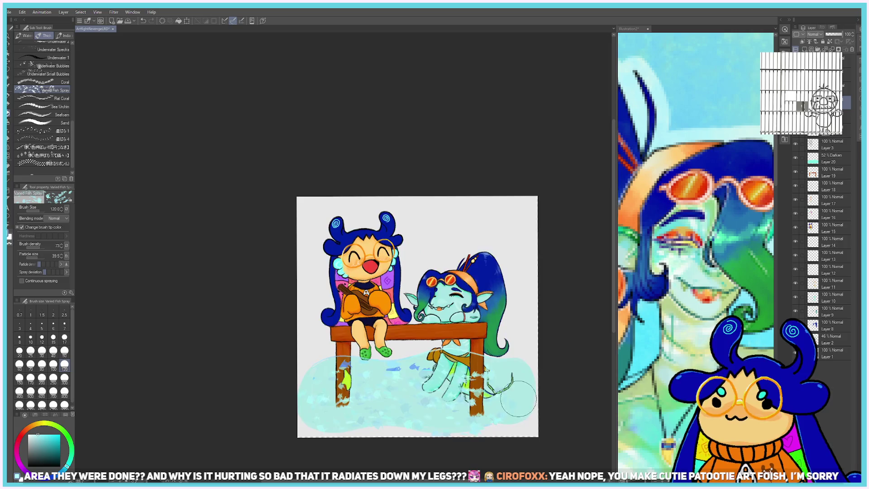
{"action": "scroll", "coordinate": [493, 379], "scroll_direction": "down", "scroll_amount": 1}
{"action": "key", "text": "ctrl+z"}
{"action": "key", "text": "ctrl+z"}
{"action": "key", "text": "ctrl+z"}
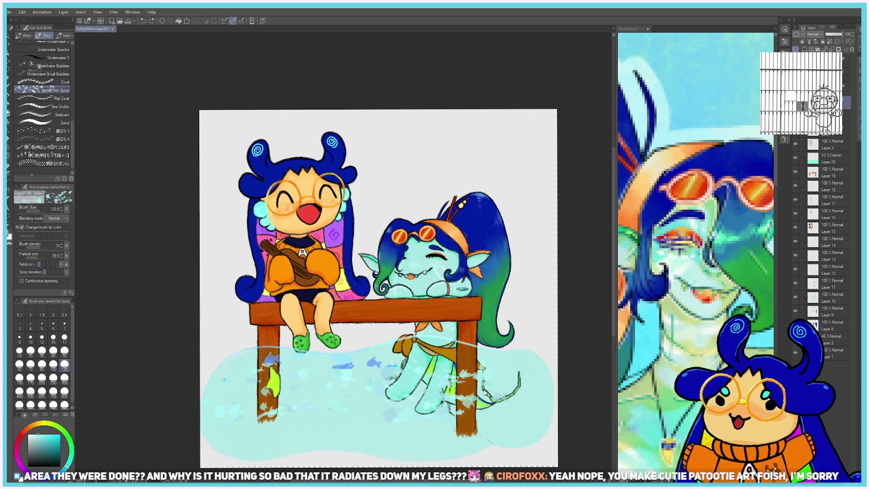
{"action": "mouse_move", "coordinate": [369, 399]}
{"action": "left_mouse_down"}
{"action": "mouse_move", "coordinate": [493, 387]}
{"action": "mouse_move", "coordinate": [345, 407]}
{"action": "mouse_move", "coordinate": [262, 398]}
{"action": "mouse_move", "coordinate": [469, 397]}
{"action": "left_mouse_up"}
{"action": "key", "text": "ctrl+z"}
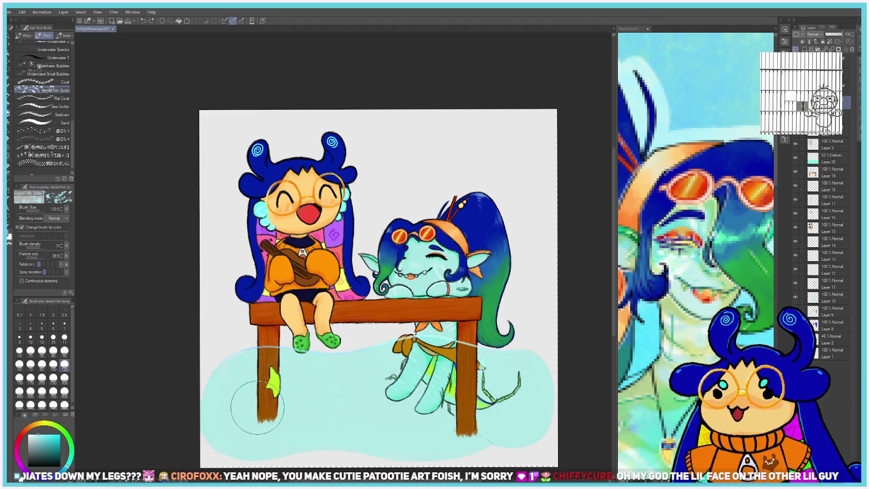
Set brush density to 59, raise deviation slightly, and spray fish marks across the bottom water.
{"action": "left_click", "coordinate": [41, 248]}
{"action": "left_click_drag", "start_coordinate": [38, 249], "coordinate": [40, 245]}
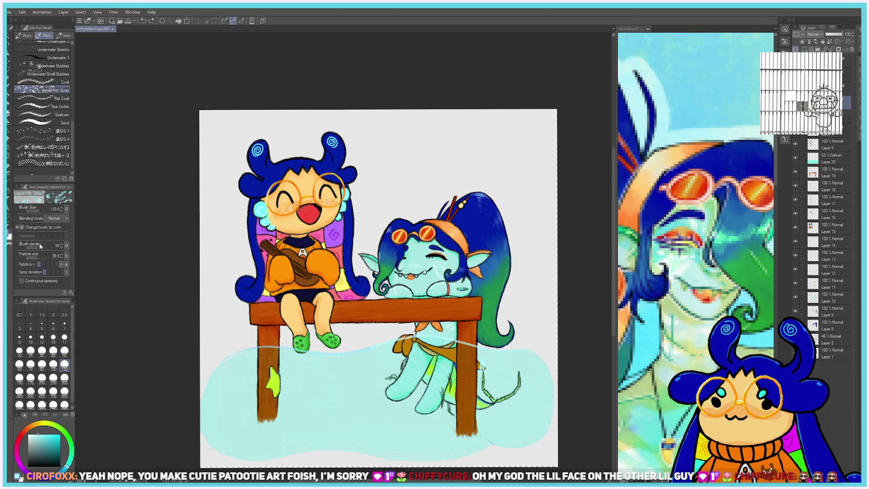
{"action": "left_click", "coordinate": [48, 271]}
{"action": "left_click_drag", "start_coordinate": [256, 417], "coordinate": [305, 394]}
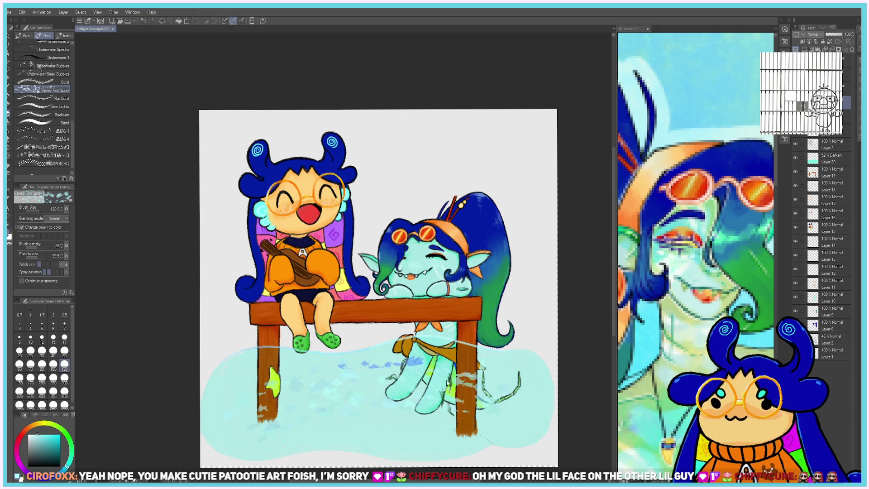
{"action": "key", "text": "ctrl+z"}
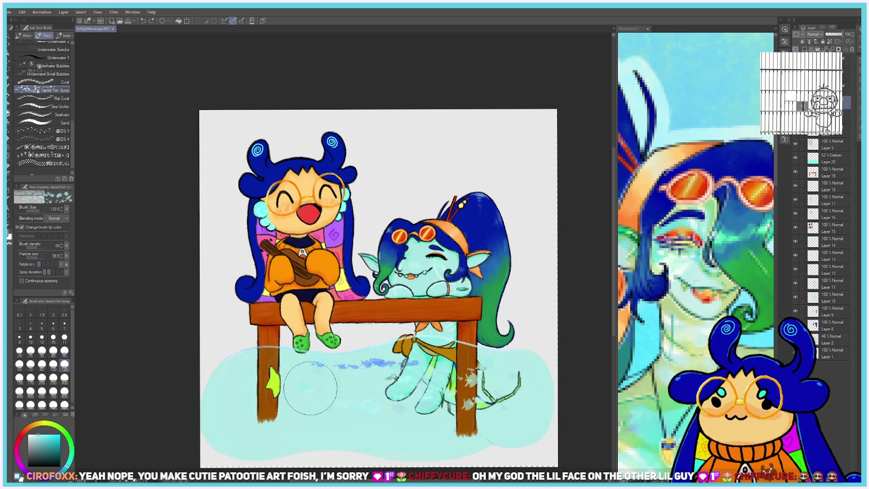
{"action": "left_click_drag", "start_coordinate": [246, 421], "coordinate": [494, 404]}
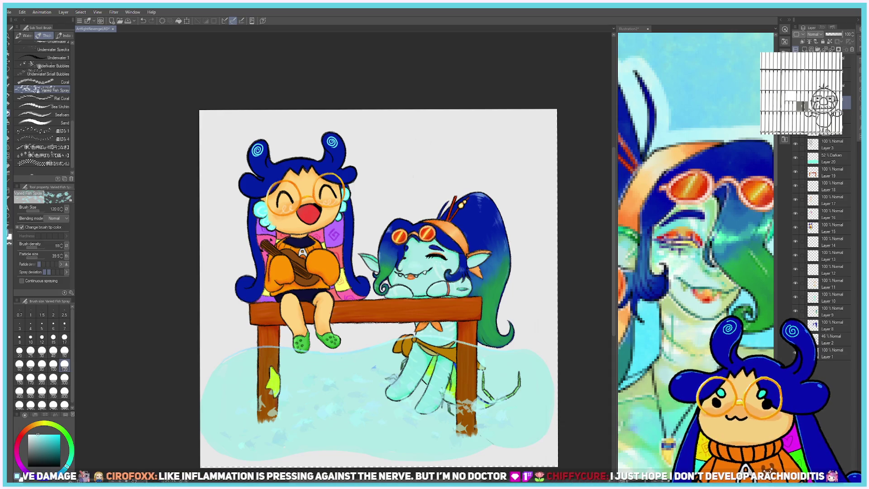
Toggle the fish-spray layer's visibility twice to compare the water with and without it.
{"action": "left_click", "coordinate": [795, 353]}
{"action": "left_click", "coordinate": [794, 352]}
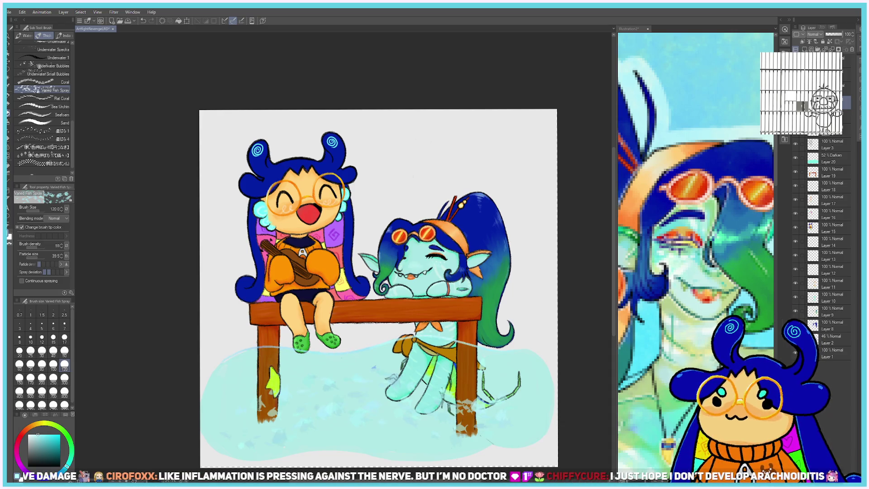
{"action": "left_click", "coordinate": [794, 353]}
{"action": "left_click", "coordinate": [795, 352]}
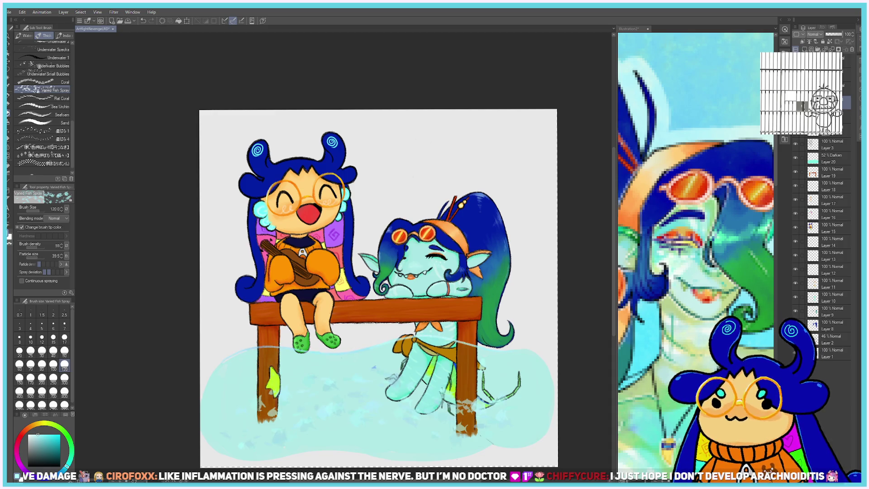
Switch to the waniwani watercolour brush at size 6 and draw faint bluish ripple lines across the water.
{"action": "left_click", "coordinate": [64, 35]}
{"action": "left_click", "coordinate": [26, 35]}
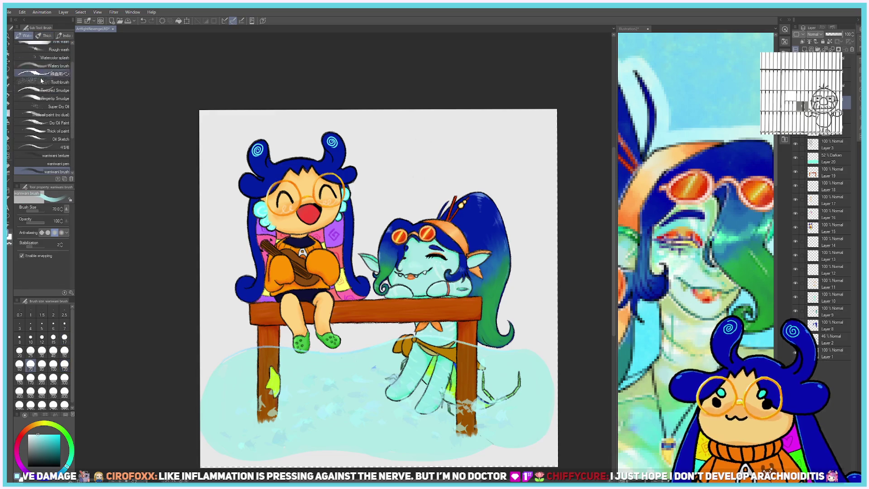
{"action": "left_click", "coordinate": [53, 325]}
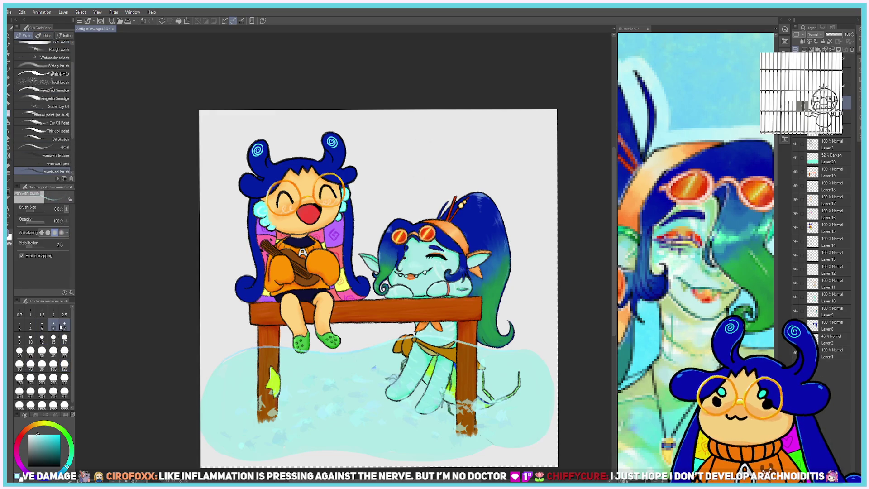
{"action": "left_click_drag", "start_coordinate": [246, 399], "coordinate": [448, 403]}
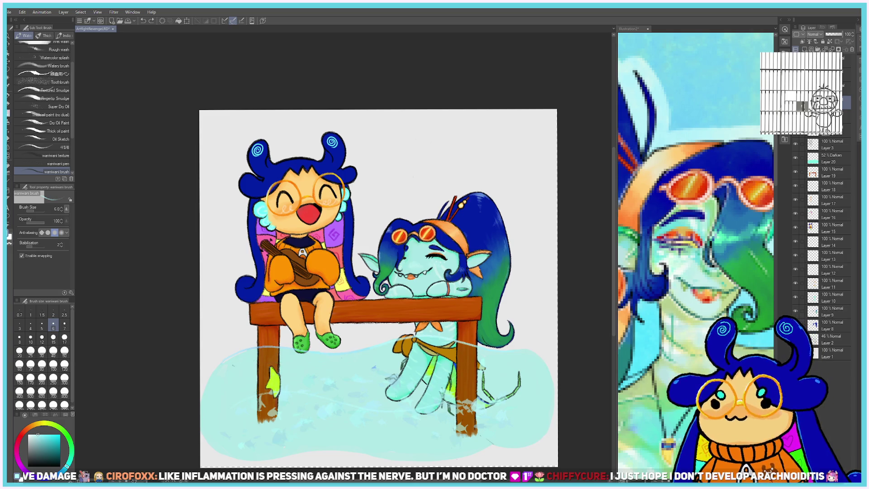
{"action": "left_click_drag", "start_coordinate": [276, 358], "coordinate": [336, 366]}
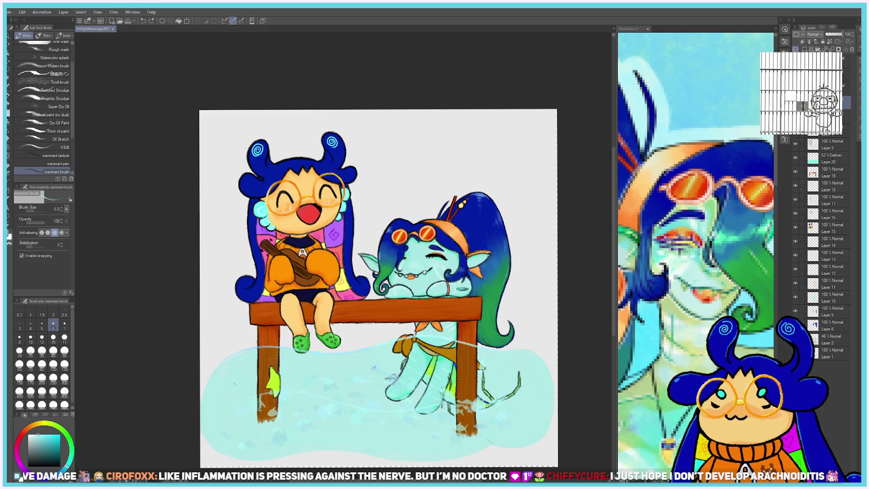
{"action": "left_click_drag", "start_coordinate": [257, 366], "coordinate": [479, 357]}
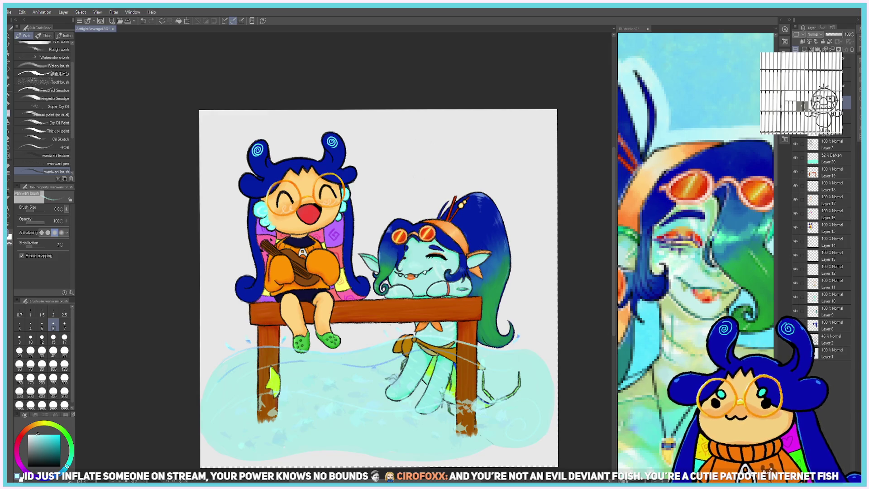
{"action": "scroll", "coordinate": [379, 288], "scroll_direction": "up", "scroll_amount": 1}
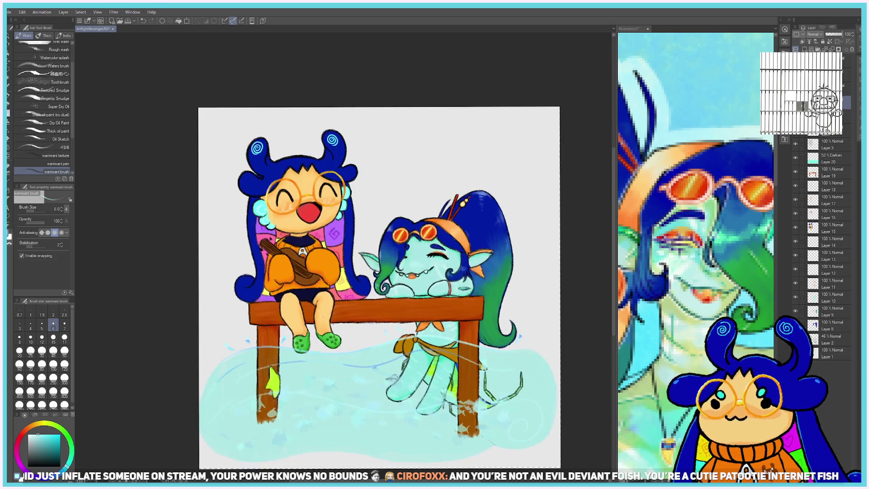
{"action": "scroll", "coordinate": [379, 288], "scroll_direction": "down", "scroll_amount": 1}
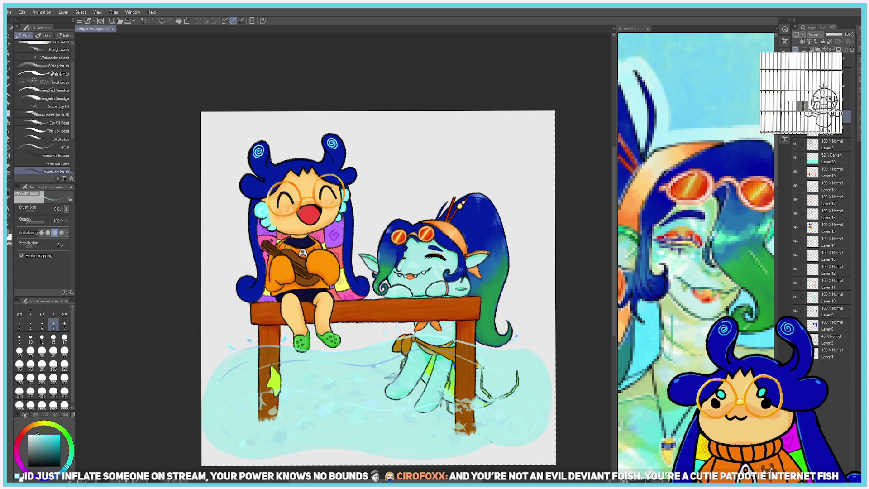
Add a new top layer, choose a red-orange colour, and set the brush size to 50.
{"action": "left_click", "coordinate": [806, 48]}
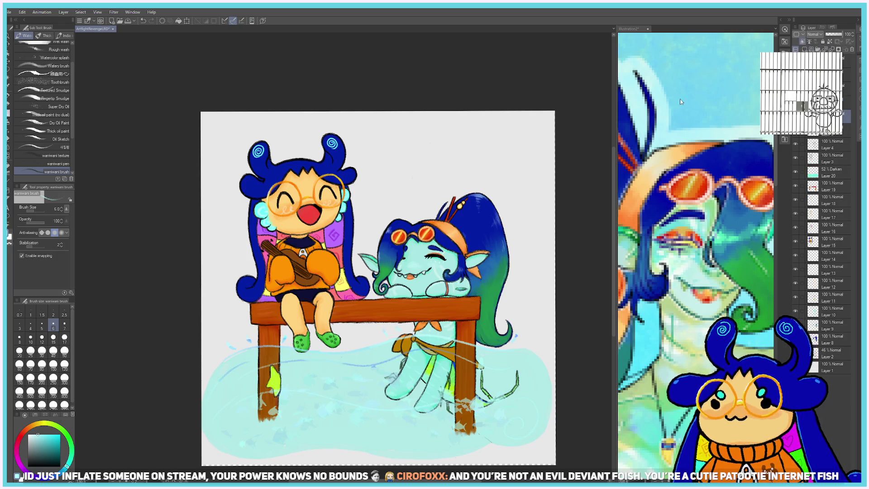
{"action": "left_click_drag", "start_coordinate": [27, 434], "coordinate": [26, 429]}
{"action": "left_click", "coordinate": [59, 455]}
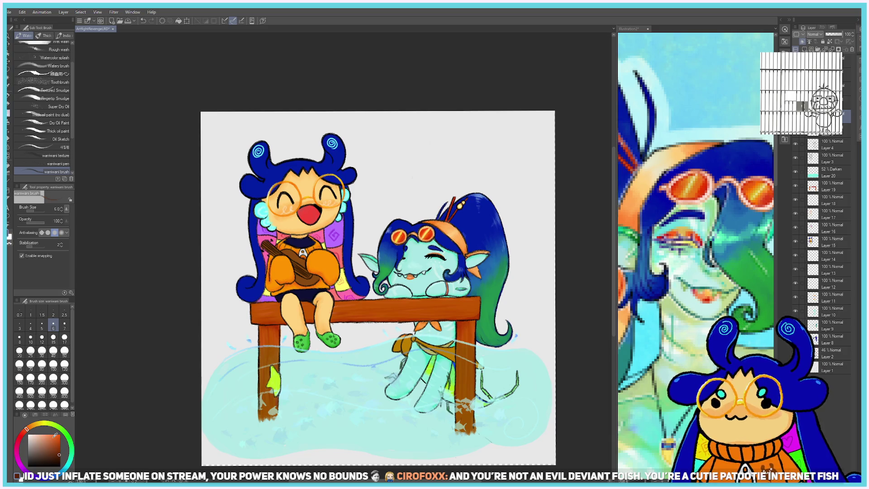
{"action": "left_click", "coordinate": [64, 352]}
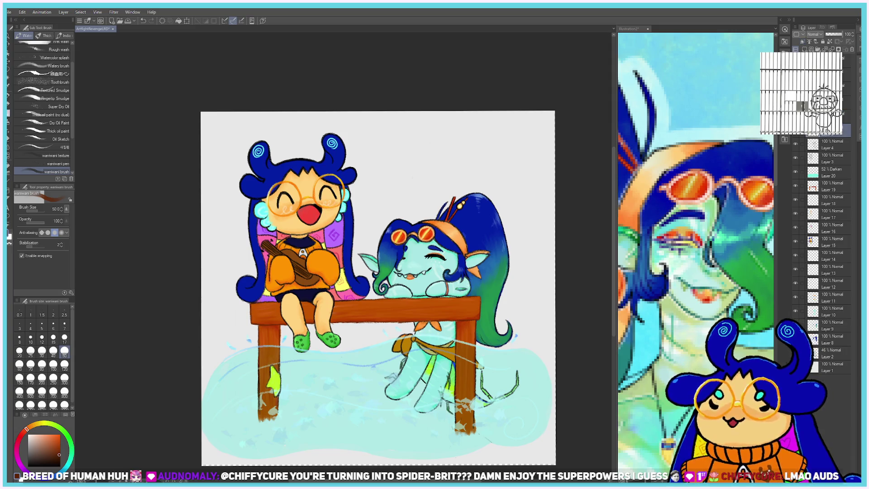
Briefly hide and reshow the line art layer, then add another new top layer.
{"action": "left_click", "coordinate": [795, 144]}
{"action": "left_click", "coordinate": [796, 145]}
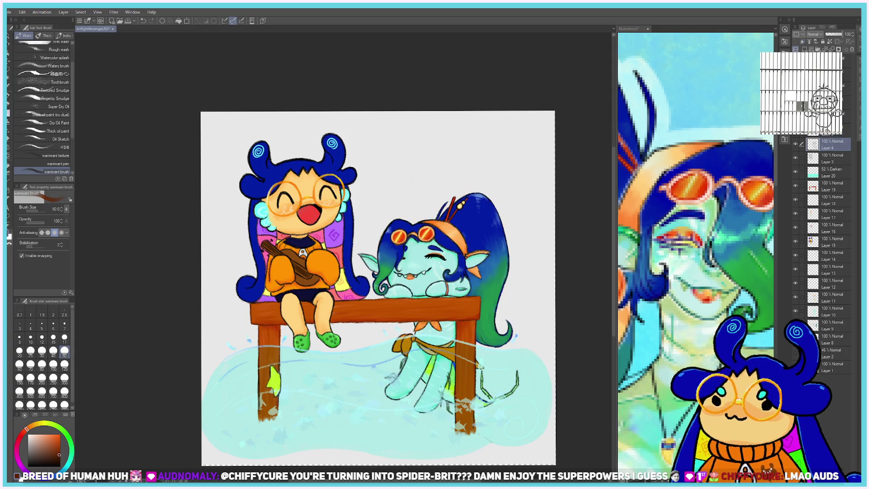
{"action": "left_click", "coordinate": [805, 42]}
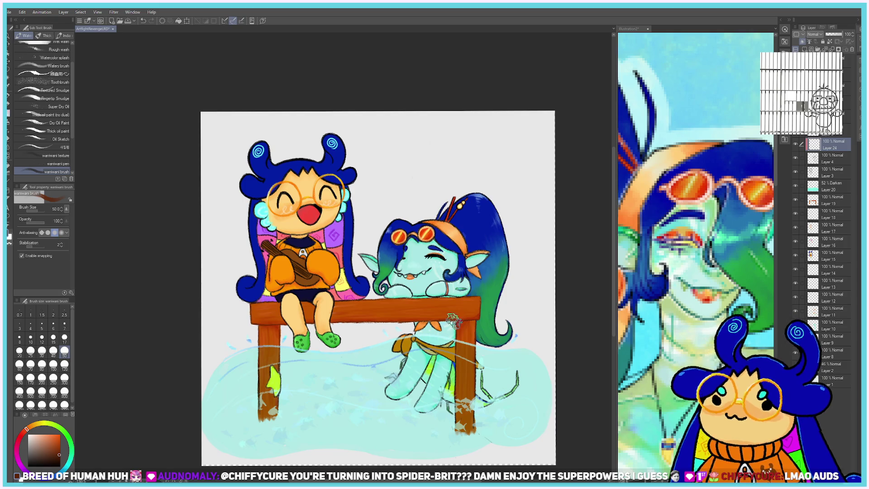
Stroke the table's top edge, then paint light teal over the creature's hand at size 17.
{"action": "scroll", "coordinate": [453, 281], "scroll_direction": "up", "scroll_amount": 3}
{"action": "scroll", "coordinate": [419, 302], "scroll_direction": "up", "scroll_amount": 1}
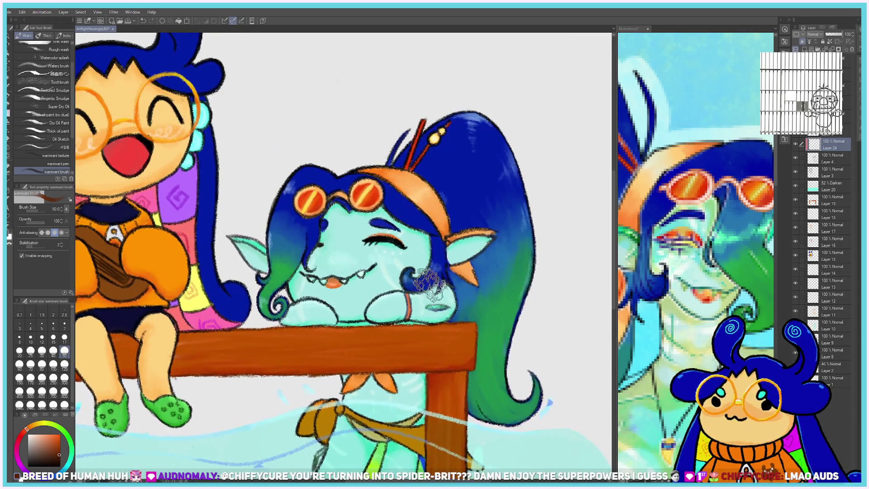
{"action": "left_click_drag", "start_coordinate": [360, 320], "coordinate": [378, 323]}
{"action": "left_click", "coordinate": [381, 317], "text": "alt"}
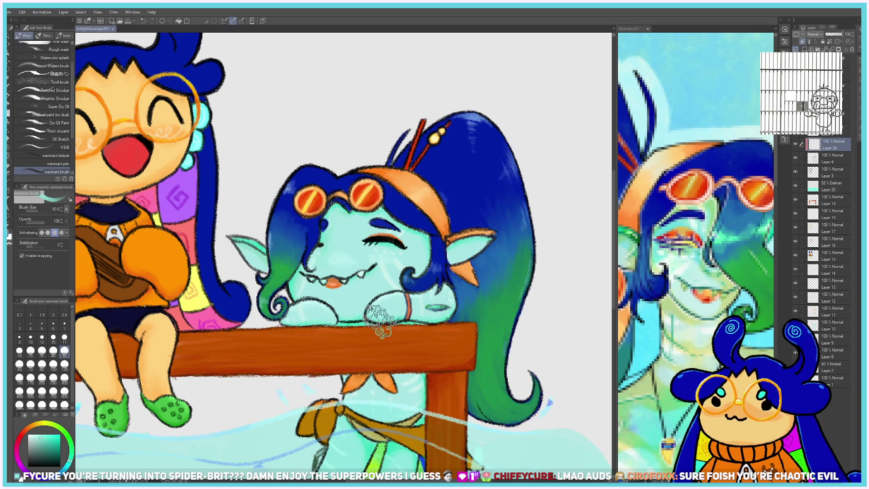
{"action": "left_click", "coordinate": [65, 338]}
{"action": "mouse_move", "coordinate": [363, 307]}
{"action": "left_mouse_down"}
{"action": "mouse_move", "coordinate": [373, 314]}
{"action": "mouse_move", "coordinate": [365, 323]}
{"action": "left_mouse_up"}
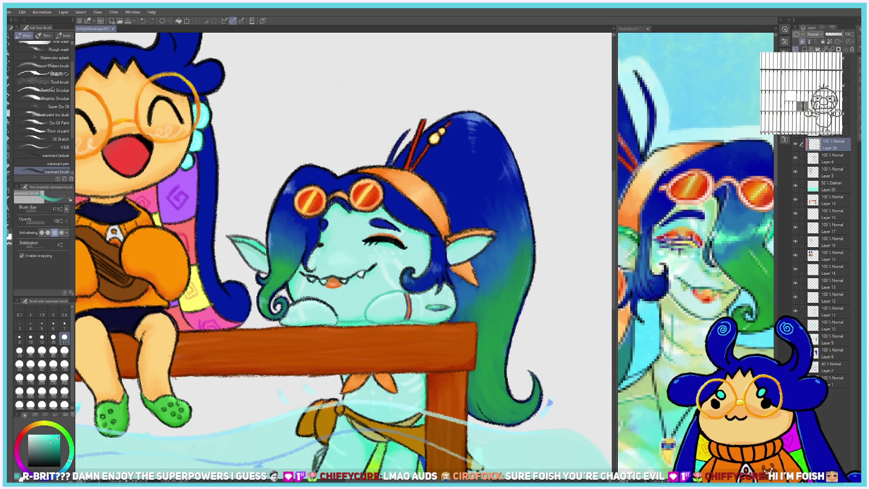
Sample the blue of the goblin's hair and pick a darker blue from it.
{"action": "left_click", "coordinate": [355, 295], "text": "alt"}
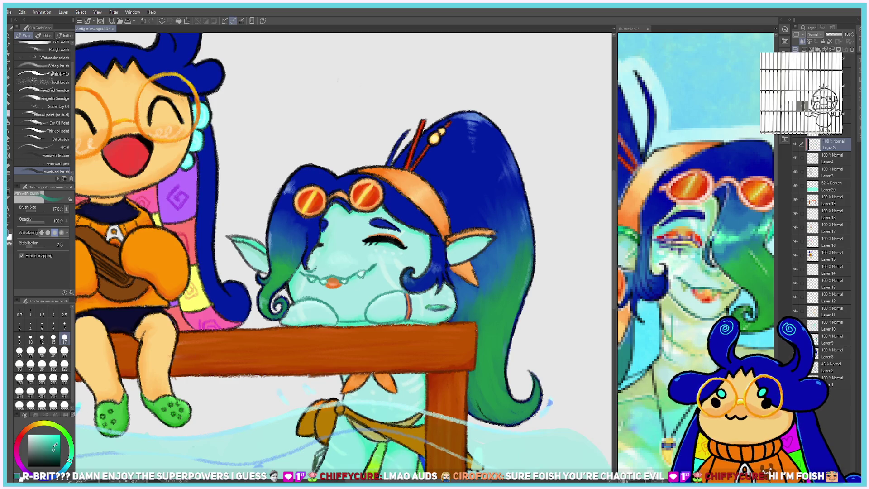
{"action": "left_click", "coordinate": [341, 279], "text": "alt"}
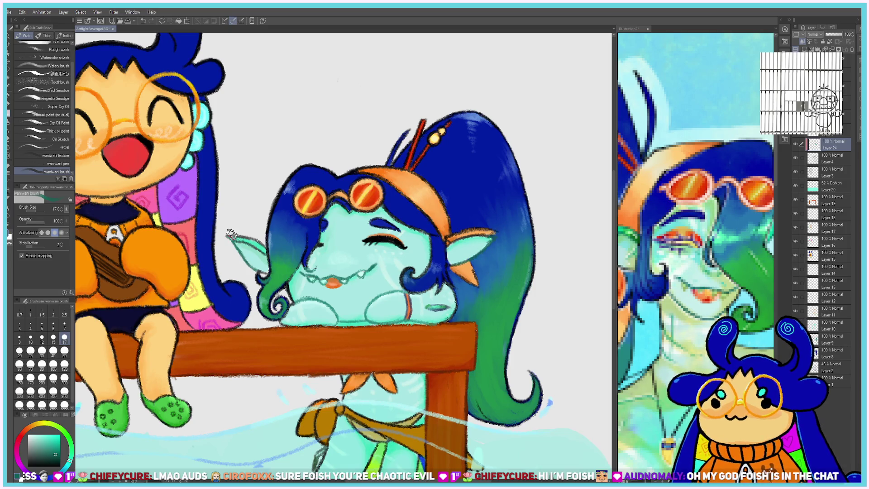
{"action": "left_click", "coordinate": [296, 237], "text": "alt"}
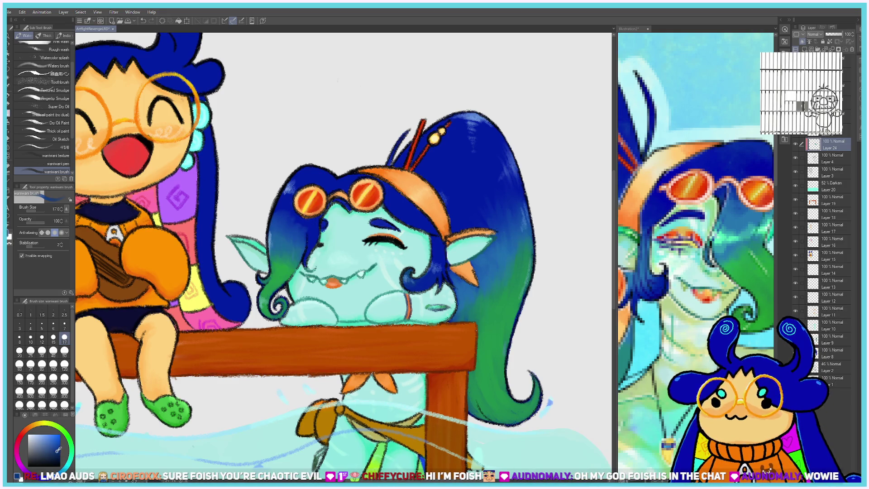
{"action": "left_click", "coordinate": [396, 276], "text": "alt"}
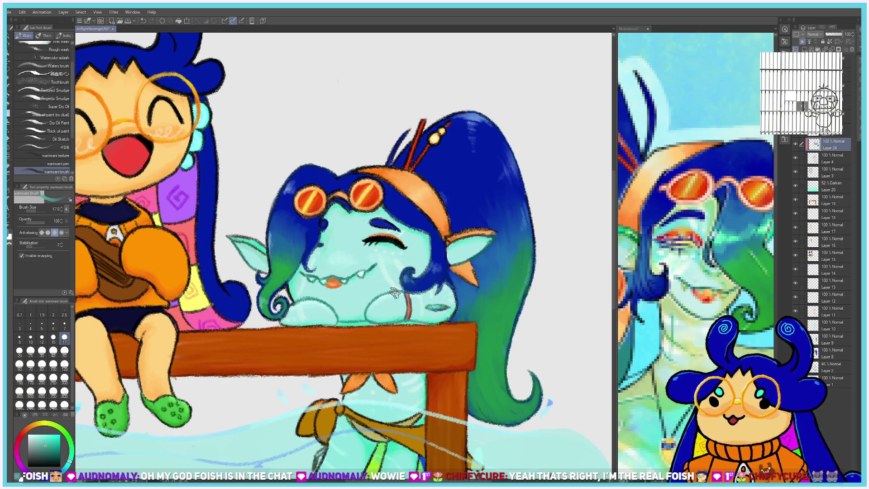
Sample the goggle lens red-orange and paint the belt's left bow with it.
{"action": "scroll", "coordinate": [388, 290], "scroll_direction": "down", "scroll_amount": 3}
{"action": "scroll", "coordinate": [394, 292], "scroll_direction": "up", "scroll_amount": 2}
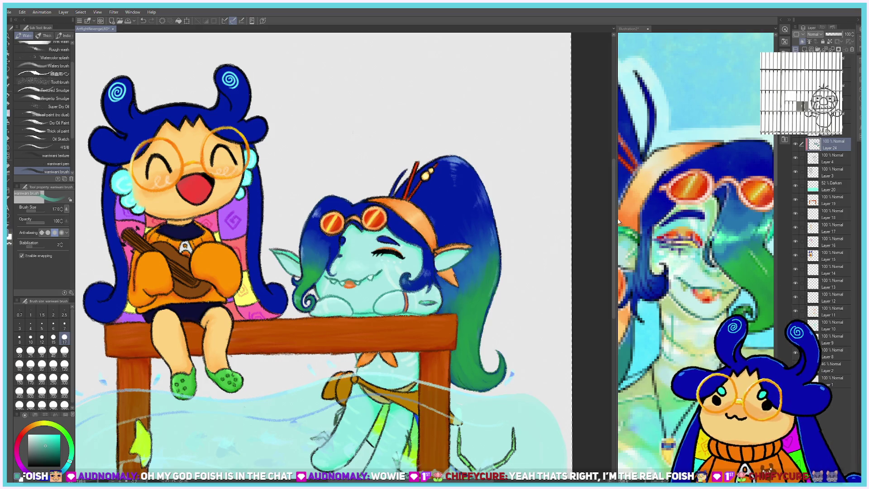
{"action": "scroll", "coordinate": [323, 372], "scroll_direction": "down", "scroll_amount": 3}
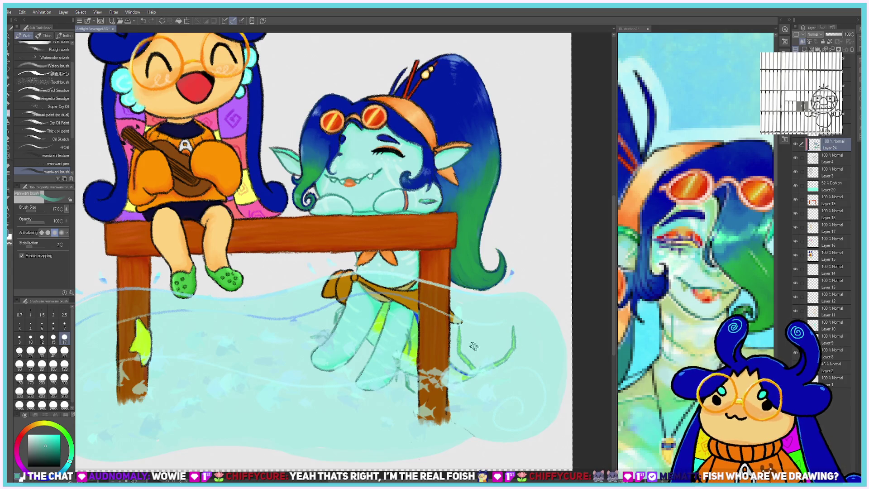
{"action": "scroll", "coordinate": [402, 149], "scroll_direction": "up", "scroll_amount": 3}
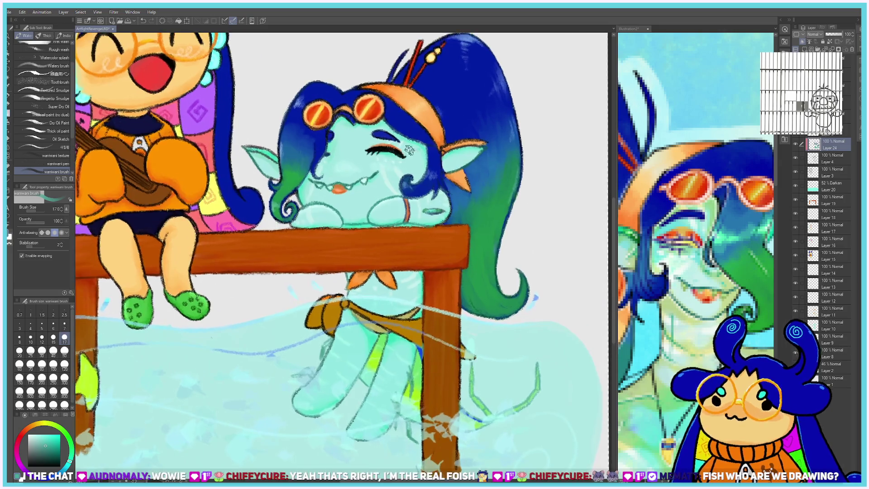
{"action": "left_click", "coordinate": [442, 145], "text": "alt"}
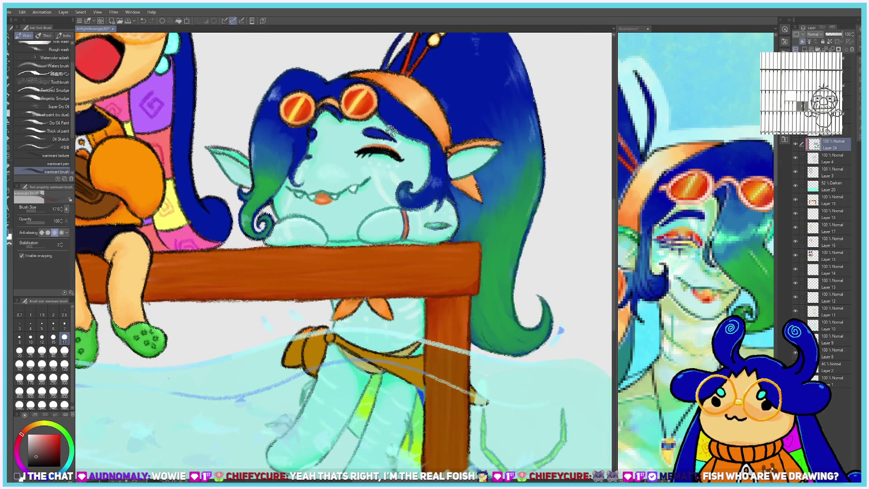
{"action": "left_click", "coordinate": [364, 107], "text": "alt"}
{"action": "left_click_drag", "start_coordinate": [295, 342], "coordinate": [299, 365]}
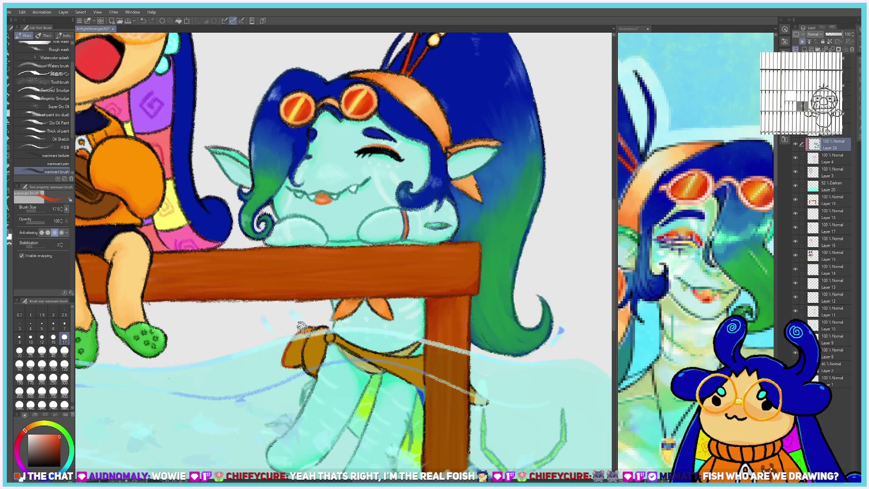
{"action": "mouse_move", "coordinate": [303, 326]}
{"action": "left_mouse_down"}
{"action": "mouse_move", "coordinate": [294, 363]}
{"action": "mouse_move", "coordinate": [308, 380]}
{"action": "mouse_move", "coordinate": [321, 321]}
{"action": "mouse_move", "coordinate": [371, 358]}
{"action": "mouse_move", "coordinate": [417, 349]}
{"action": "mouse_move", "coordinate": [368, 366]}
{"action": "left_mouse_up"}
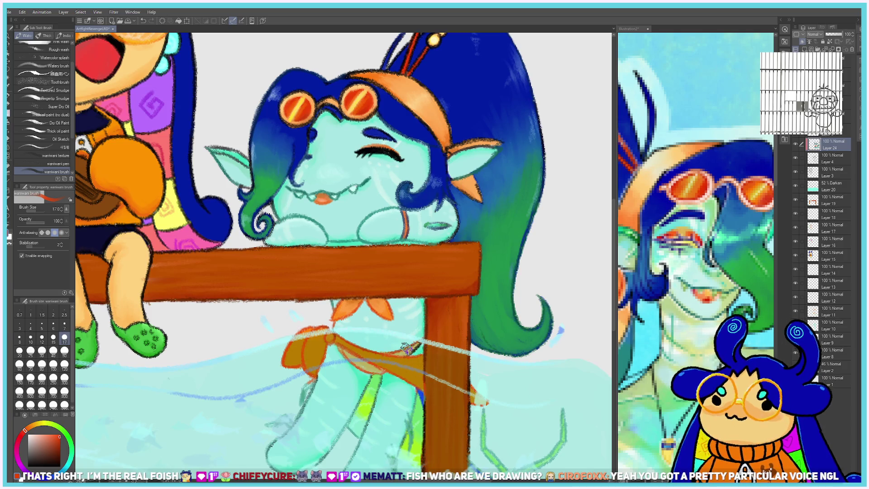
Sample the table leg's darker brown and shade both edges of the leg.
{"action": "left_click", "coordinate": [460, 330], "text": "alt"}
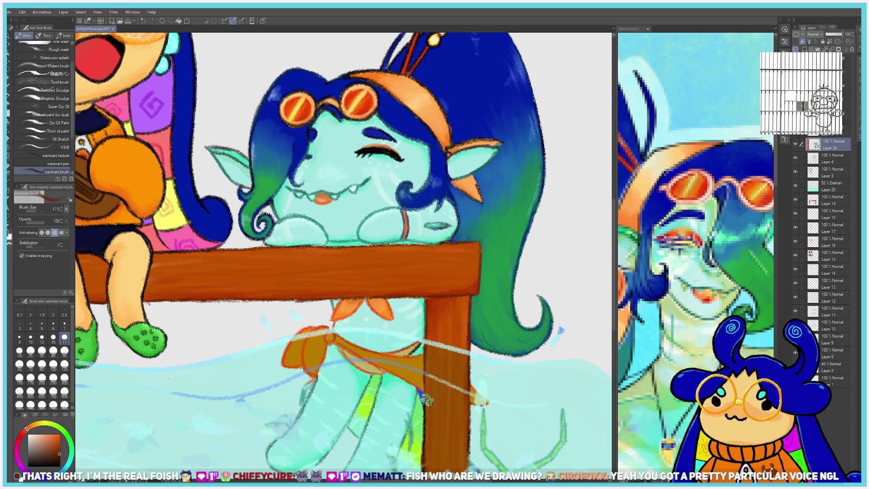
{"action": "left_click_drag", "start_coordinate": [429, 434], "coordinate": [425, 464]}
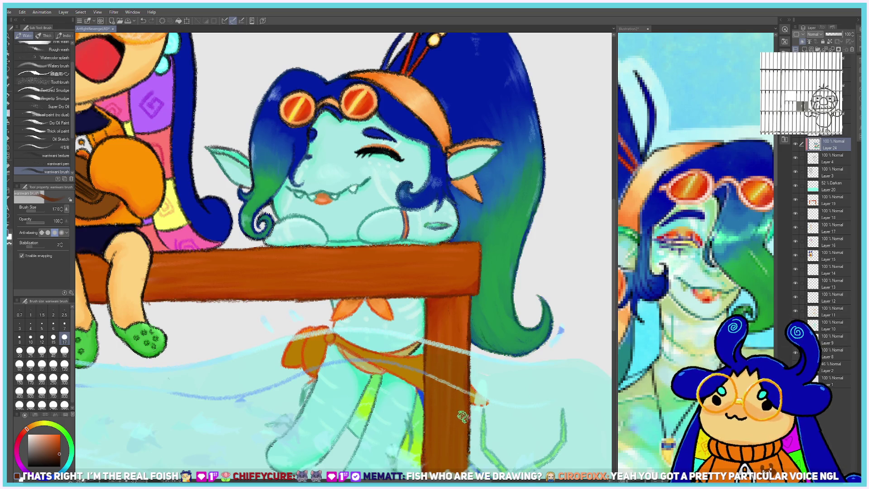
{"action": "left_click_drag", "start_coordinate": [462, 416], "coordinate": [471, 462]}
{"action": "scroll", "coordinate": [464, 428], "scroll_direction": "down", "scroll_amount": 4}
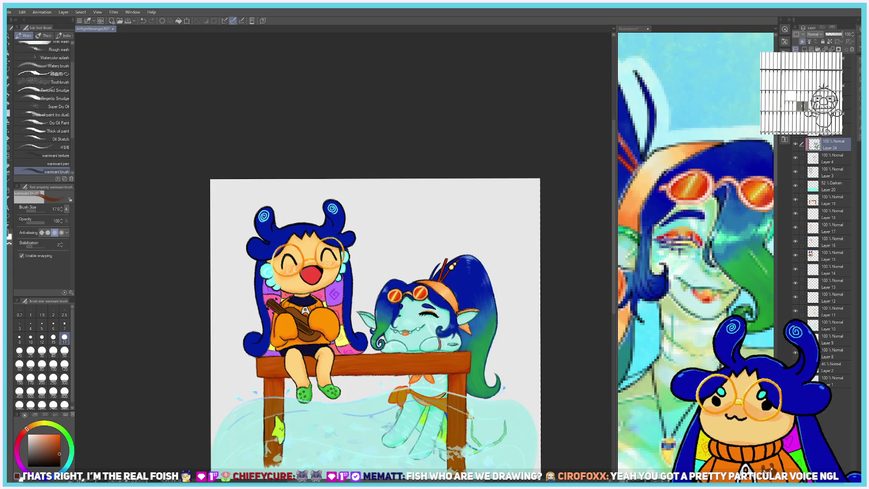
Sample orange from the scarf and goggles and paint the headband down to the ear.
{"action": "scroll", "coordinate": [398, 409], "scroll_direction": "up", "scroll_amount": 4}
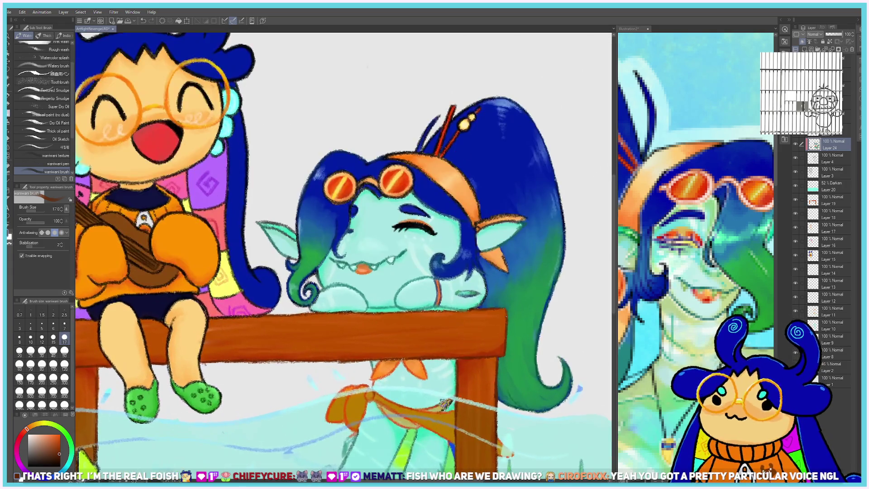
{"action": "left_click_drag", "start_coordinate": [369, 360], "coordinate": [348, 387]}
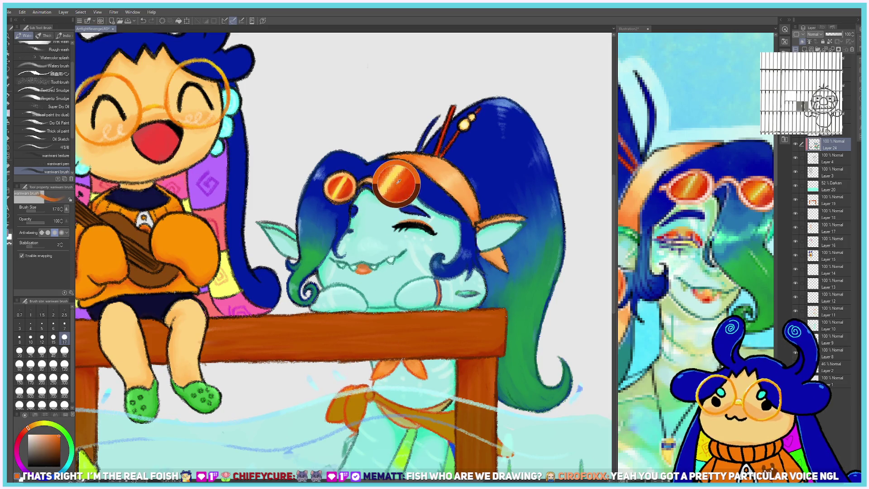
{"action": "left_click_drag", "start_coordinate": [349, 384], "coordinate": [397, 183]}
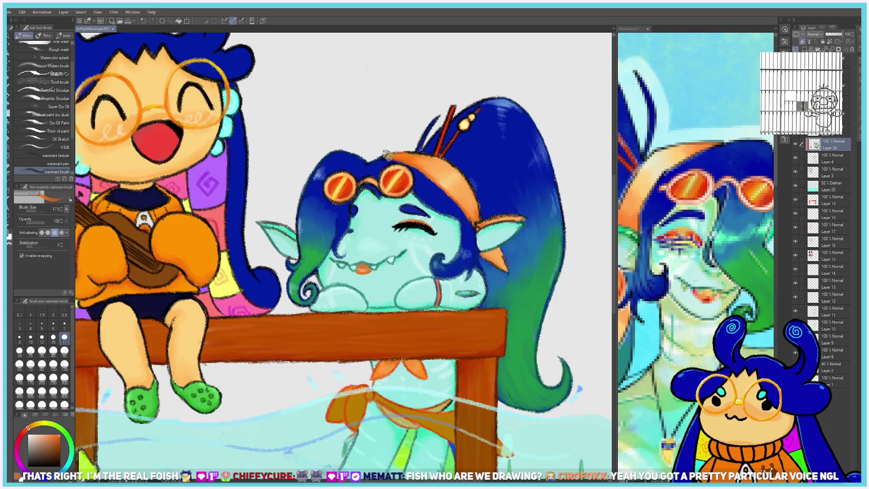
{"action": "left_click_drag", "start_coordinate": [409, 155], "coordinate": [515, 210]}
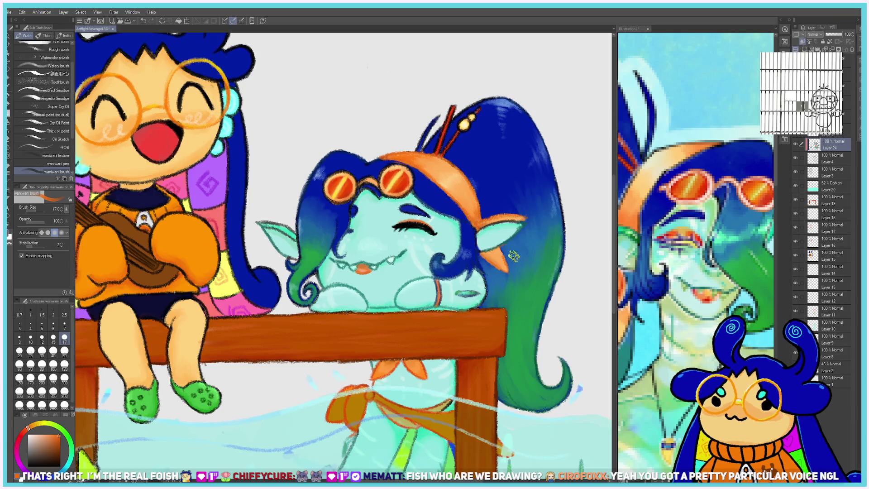
Repaint the goblin's red hairpin stick and add a bright highlight to its bead.
{"action": "scroll", "coordinate": [513, 256], "scroll_direction": "down", "scroll_amount": 3}
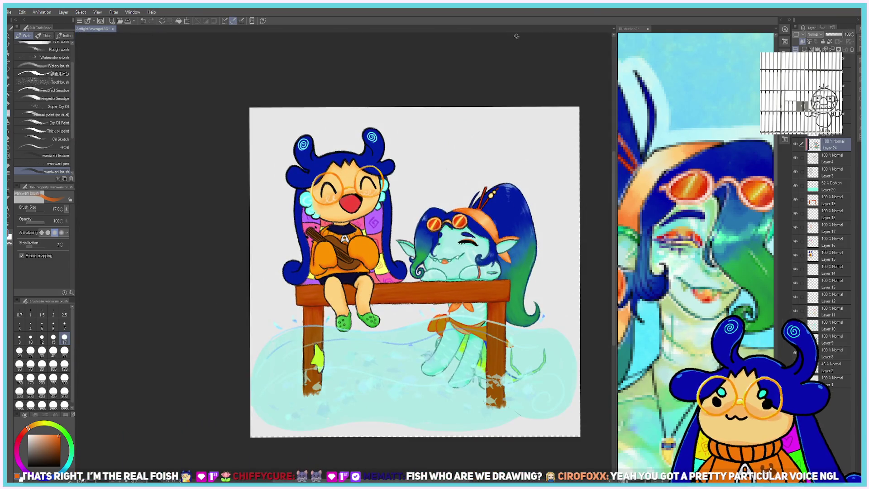
{"action": "scroll", "coordinate": [514, 53], "scroll_direction": "up", "scroll_amount": 1}
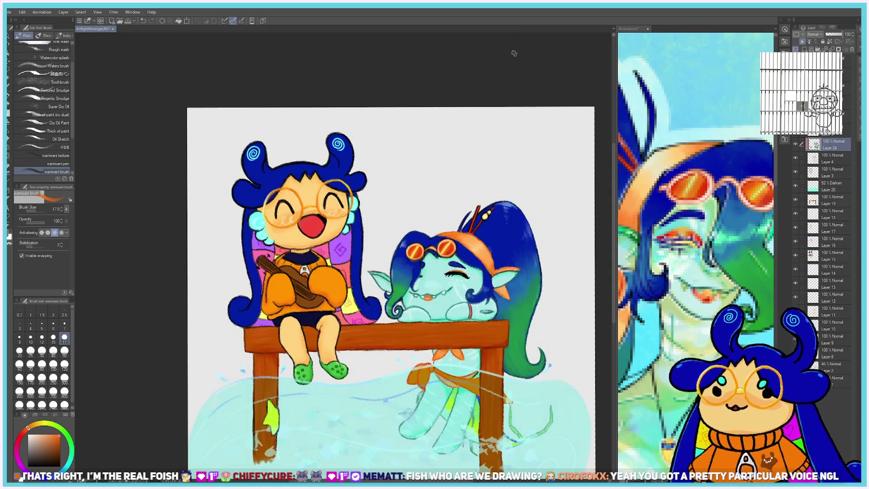
{"action": "scroll", "coordinate": [513, 56], "scroll_direction": "up", "scroll_amount": 2}
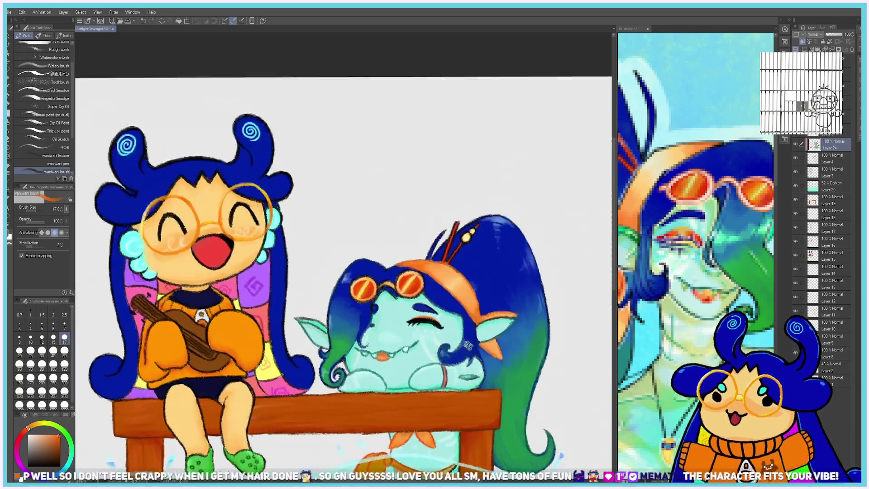
{"action": "scroll", "coordinate": [434, 197], "scroll_direction": "up", "scroll_amount": 3}
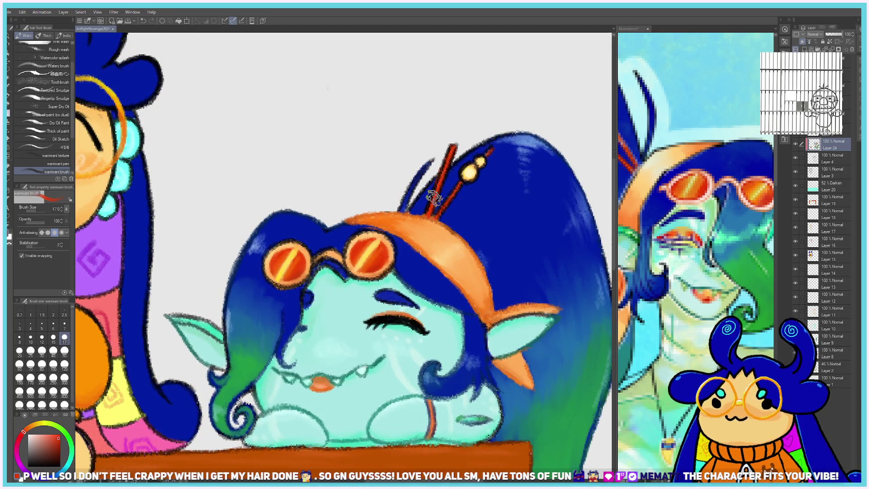
{"action": "mouse_move", "coordinate": [451, 164]}
{"action": "left_mouse_down"}
{"action": "mouse_move", "coordinate": [434, 210]}
{"action": "mouse_move", "coordinate": [484, 167]}
{"action": "left_mouse_up"}
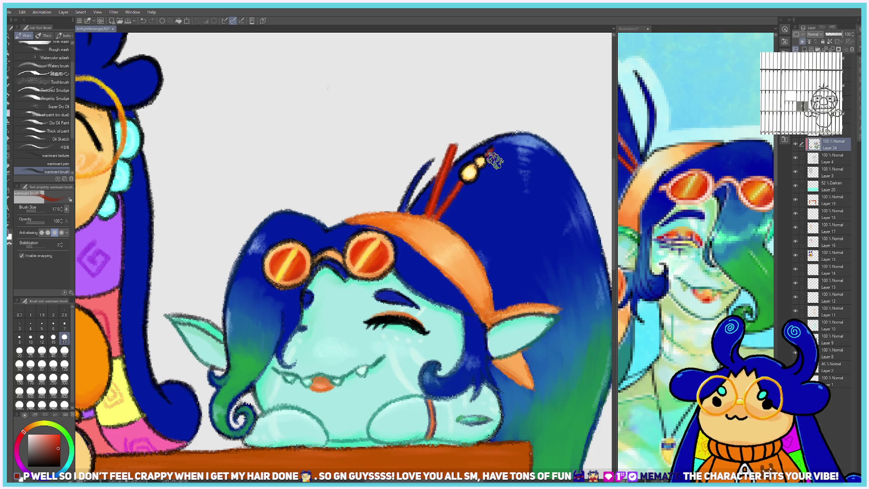
{"action": "left_click", "coordinate": [480, 161]}
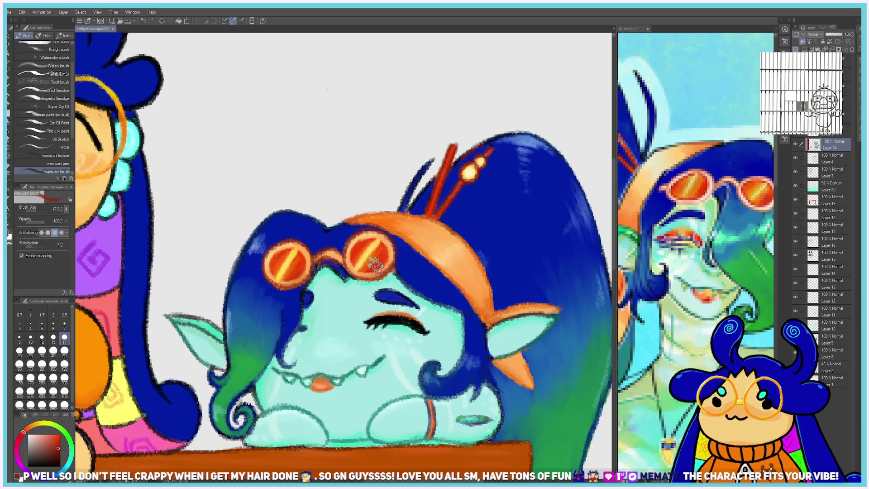
{"action": "left_click", "coordinate": [399, 279], "text": "alt"}
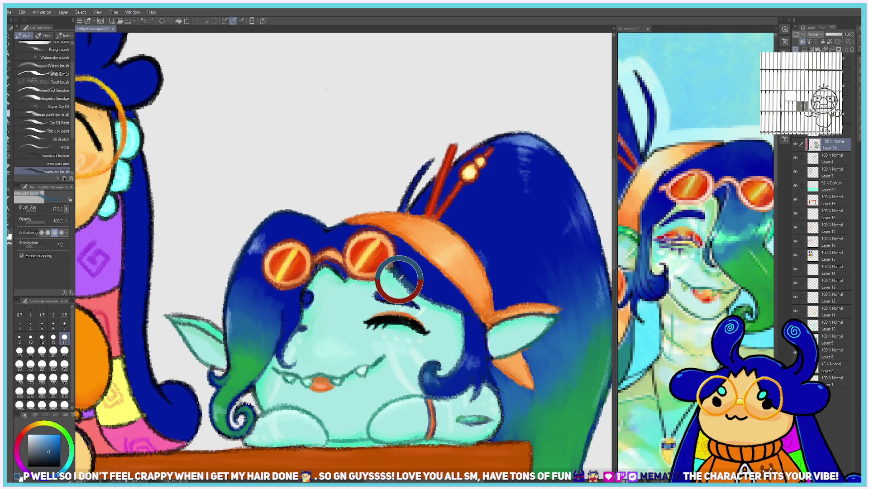
Check Layer 3 by toggling its visibility, select it, and add a new layer above it.
{"action": "scroll", "coordinate": [404, 311], "scroll_direction": "down", "scroll_amount": 4}
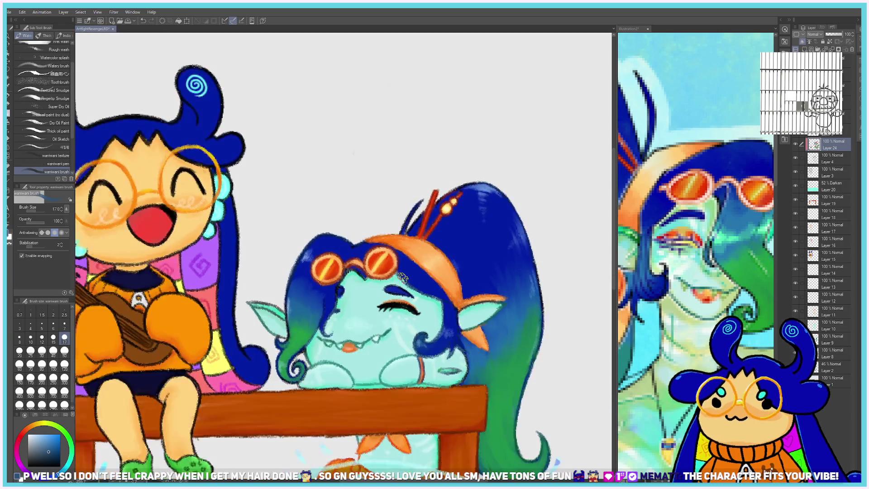
{"action": "scroll", "coordinate": [446, 404], "scroll_direction": "up", "scroll_amount": 2}
{"action": "scroll", "coordinate": [397, 362], "scroll_direction": "down", "scroll_amount": 2}
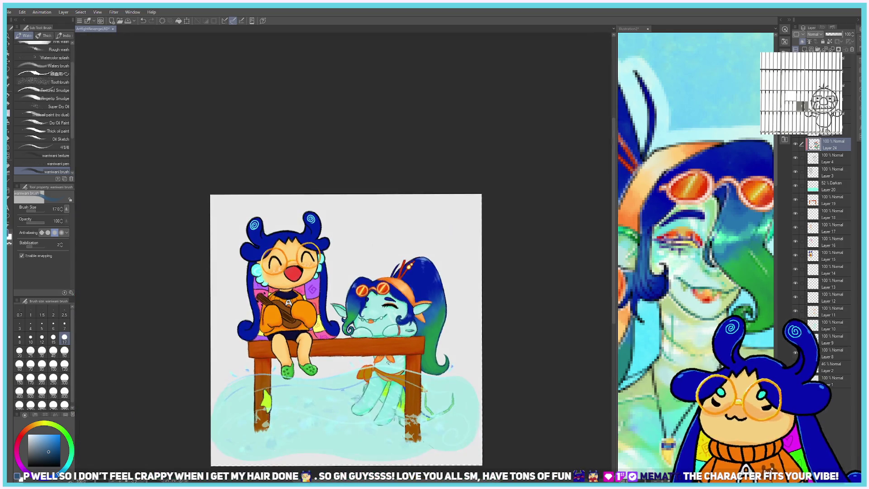
{"action": "scroll", "coordinate": [382, 359], "scroll_direction": "up", "scroll_amount": 2}
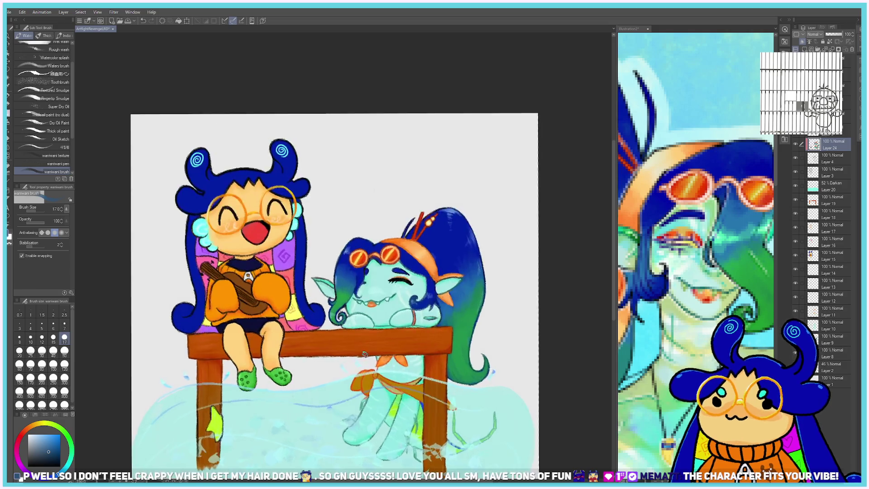
{"action": "scroll", "coordinate": [424, 397], "scroll_direction": "down", "scroll_amount": 2}
{"action": "scroll", "coordinate": [407, 385], "scroll_direction": "up", "scroll_amount": 1}
{"action": "scroll", "coordinate": [464, 213], "scroll_direction": "up", "scroll_amount": 1}
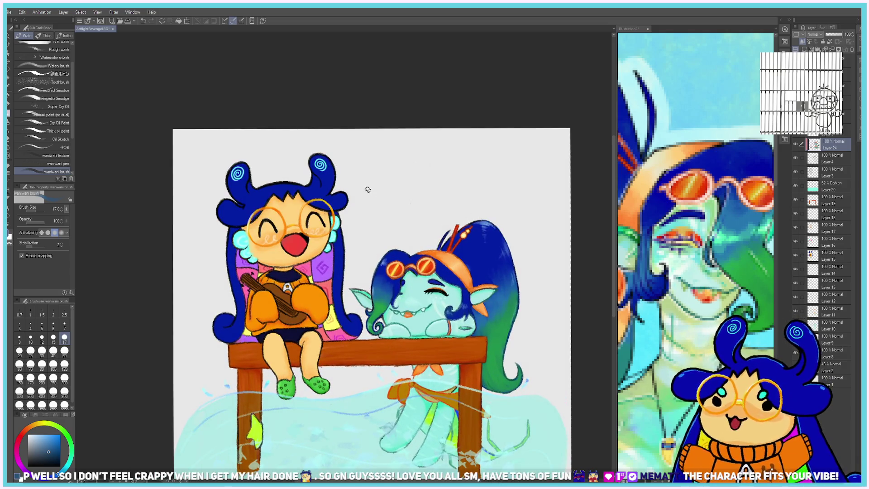
{"action": "scroll", "coordinate": [329, 185], "scroll_direction": "down", "scroll_amount": 1}
{"action": "scroll", "coordinate": [317, 188], "scroll_direction": "down", "scroll_amount": 1}
{"action": "scroll", "coordinate": [308, 192], "scroll_direction": "up", "scroll_amount": 1}
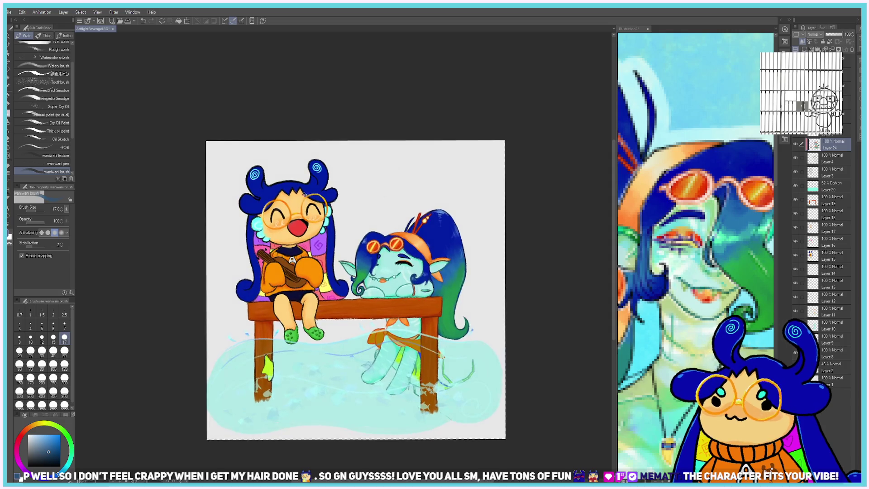
{"action": "scroll", "coordinate": [301, 195], "scroll_direction": "up", "scroll_amount": 1}
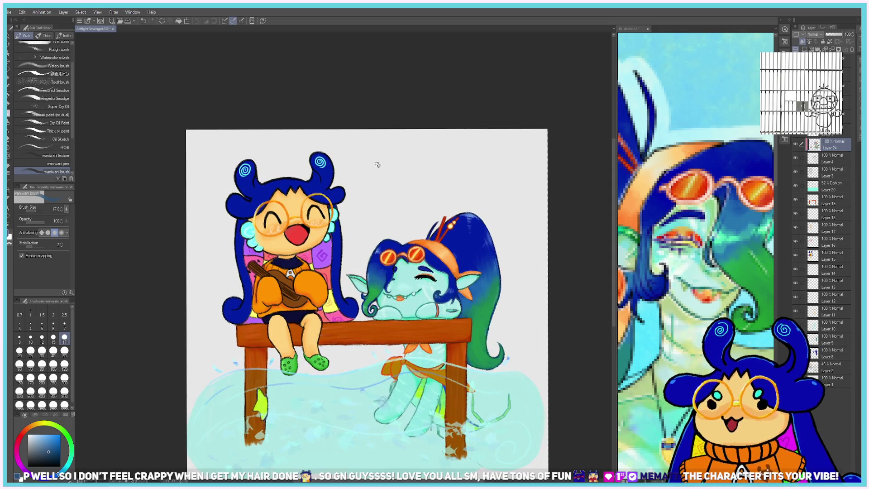
{"action": "left_click", "coordinate": [794, 172]}
{"action": "left_click", "coordinate": [794, 172]}
{"action": "left_click", "coordinate": [841, 174]}
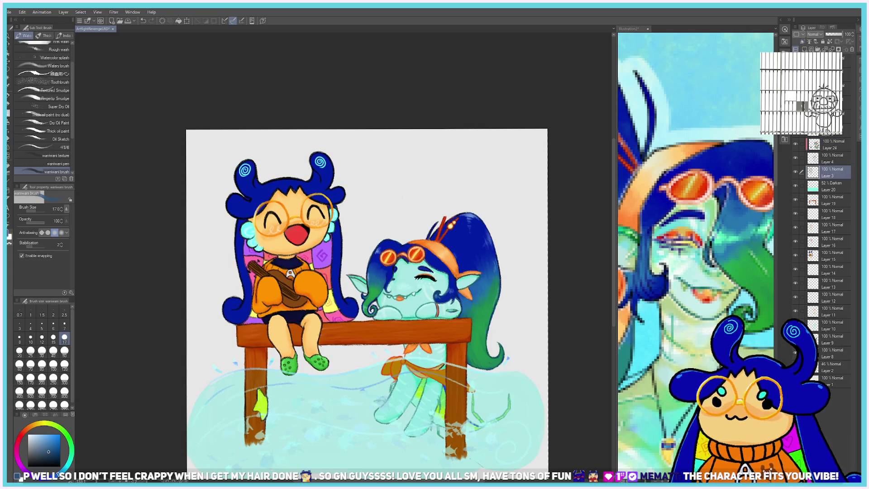
{"action": "left_click", "coordinate": [802, 41]}
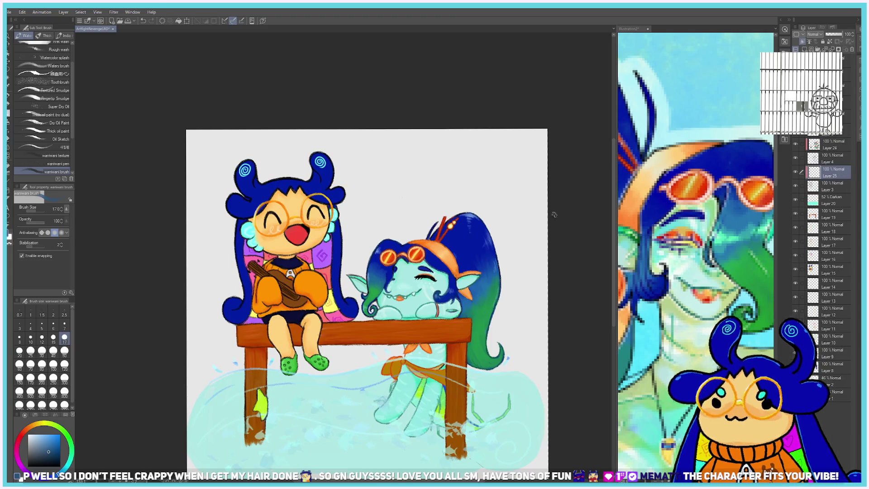
Eyedrop the guitar's orange-brown, shift it toward red, and set the brush to size 7.
{"action": "scroll", "coordinate": [399, 246], "scroll_direction": "up", "scroll_amount": 2}
{"action": "scroll", "coordinate": [183, 234], "scroll_direction": "up", "scroll_amount": 1}
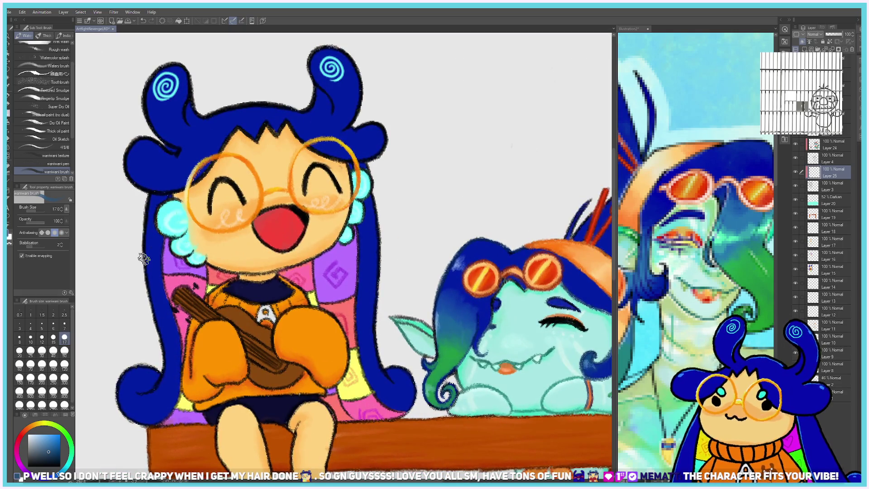
{"action": "scroll", "coordinate": [186, 313], "scroll_direction": "up", "scroll_amount": 1}
{"action": "left_click", "coordinate": [222, 370], "text": "alt"}
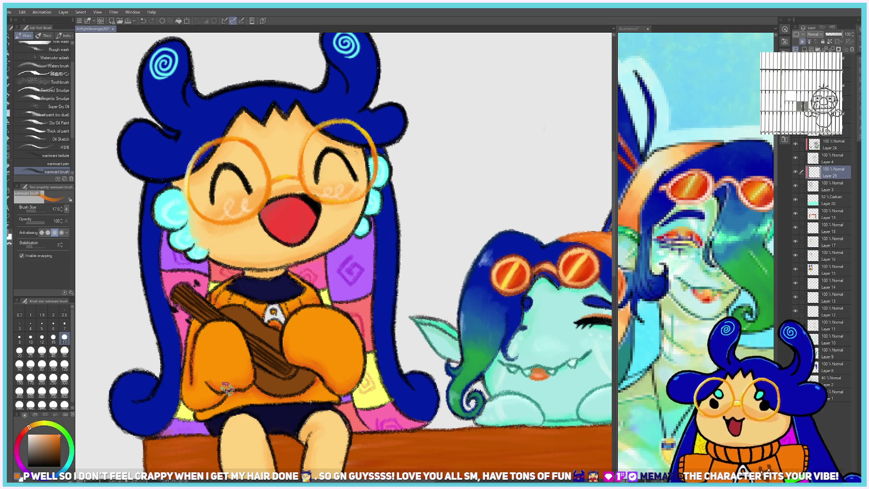
{"action": "left_click", "coordinate": [29, 430]}
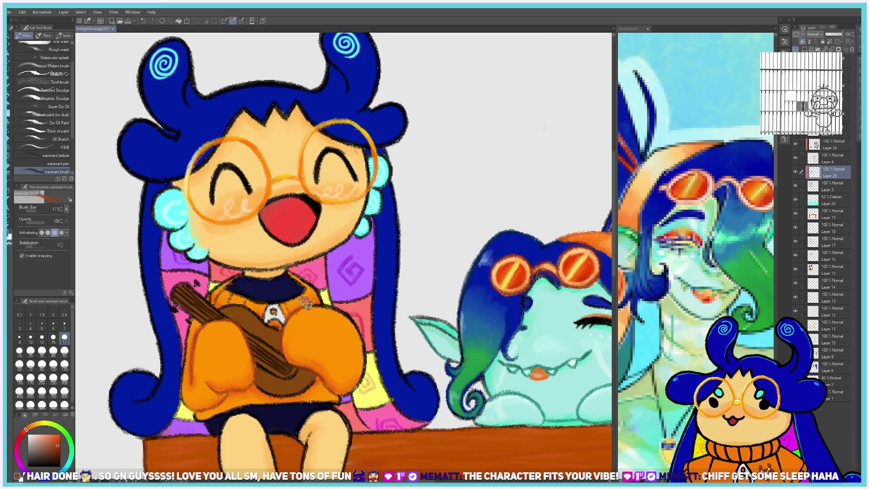
{"action": "left_click", "coordinate": [65, 324]}
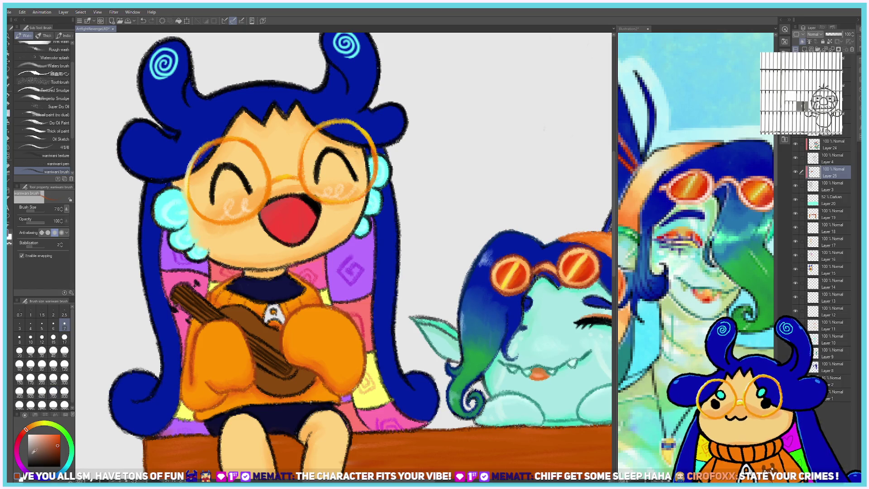
Sample the face's orange, darken it and nudge it toward red, then set the brush to size 12.
{"action": "left_click", "coordinate": [270, 316], "text": "alt"}
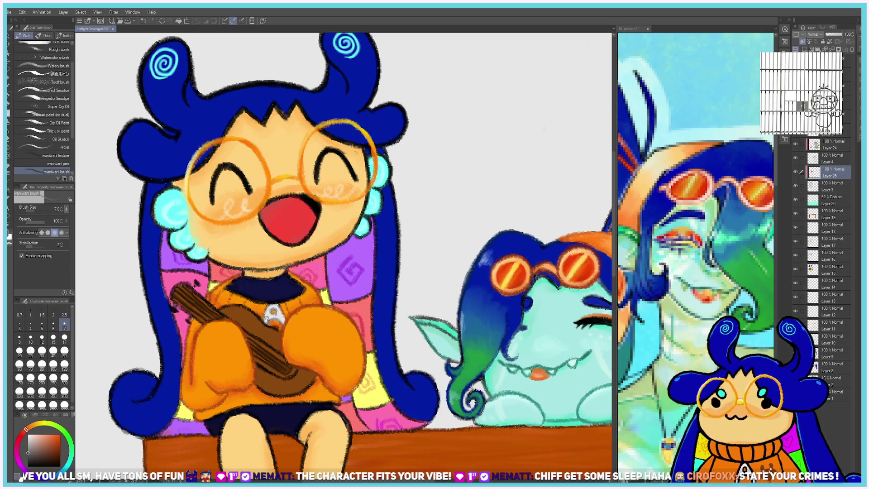
{"action": "scroll", "coordinate": [271, 317], "scroll_direction": "down", "scroll_amount": 3}
{"action": "scroll", "coordinate": [299, 252], "scroll_direction": "up", "scroll_amount": 3}
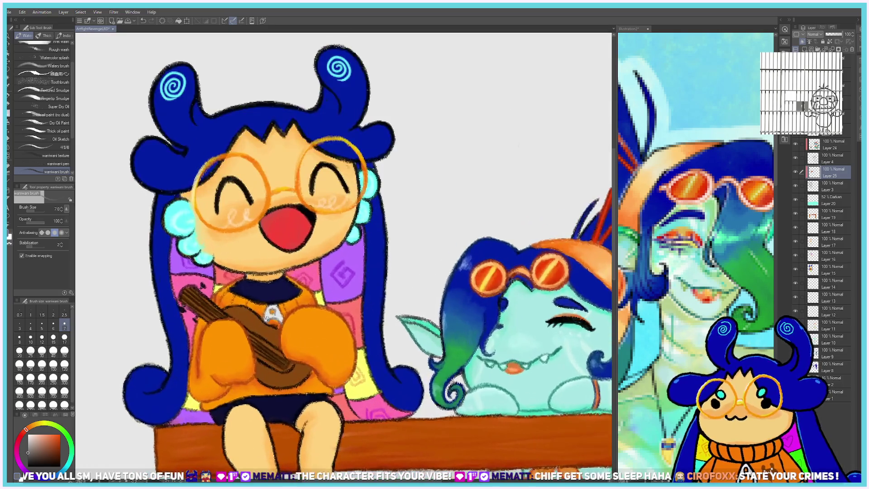
{"action": "left_click_drag", "start_coordinate": [299, 252], "coordinate": [274, 204]}
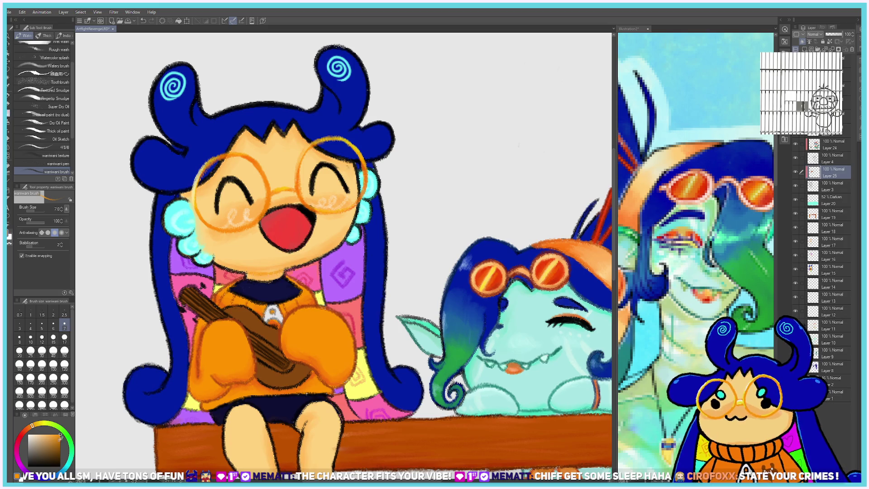
{"action": "left_click", "coordinate": [257, 279], "text": "alt"}
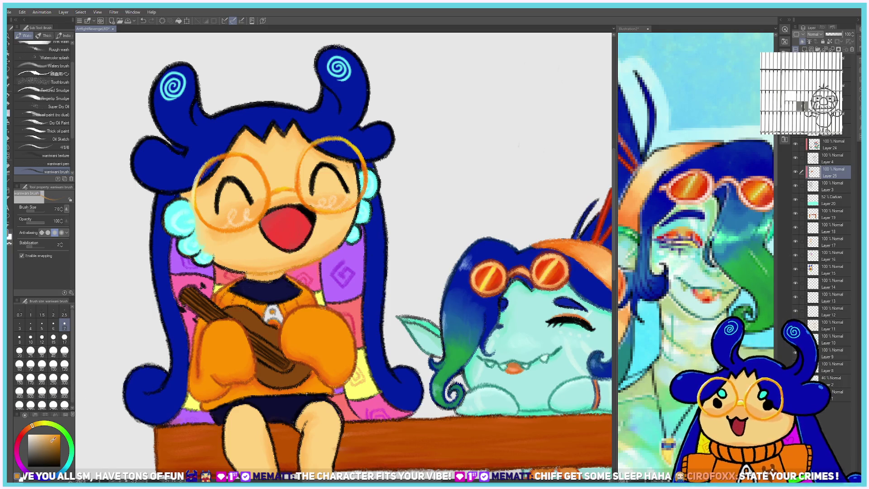
{"action": "left_click", "coordinate": [28, 428]}
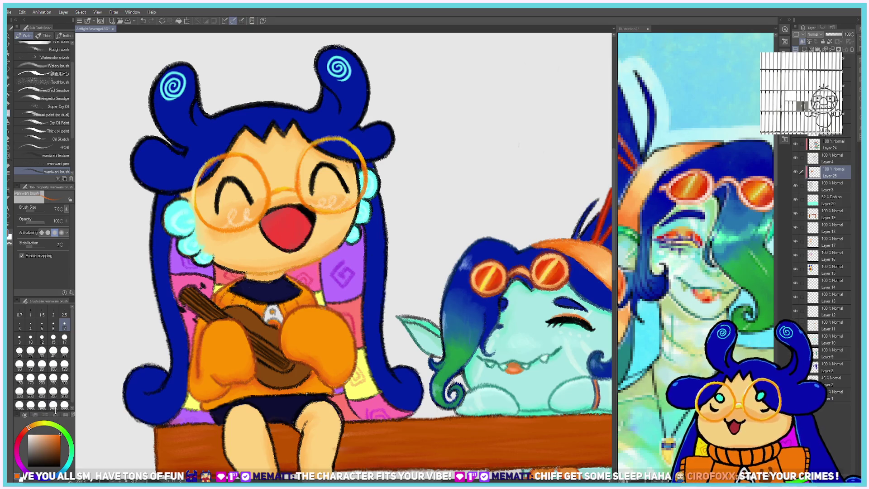
{"action": "left_click", "coordinate": [43, 336]}
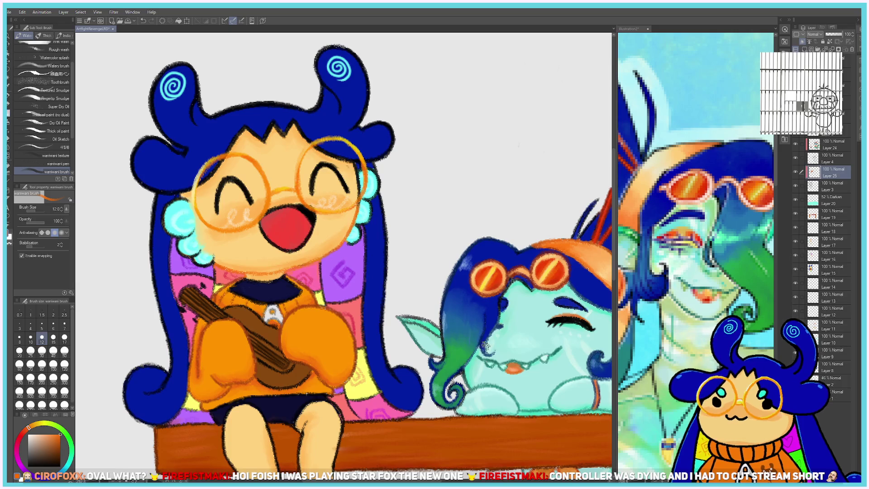
Eyedrop cyan from the hair puff and paint over both the left and right puffs.
{"action": "scroll", "coordinate": [529, 297], "scroll_direction": "down", "scroll_amount": 3}
{"action": "scroll", "coordinate": [315, 239], "scroll_direction": "up", "scroll_amount": 5}
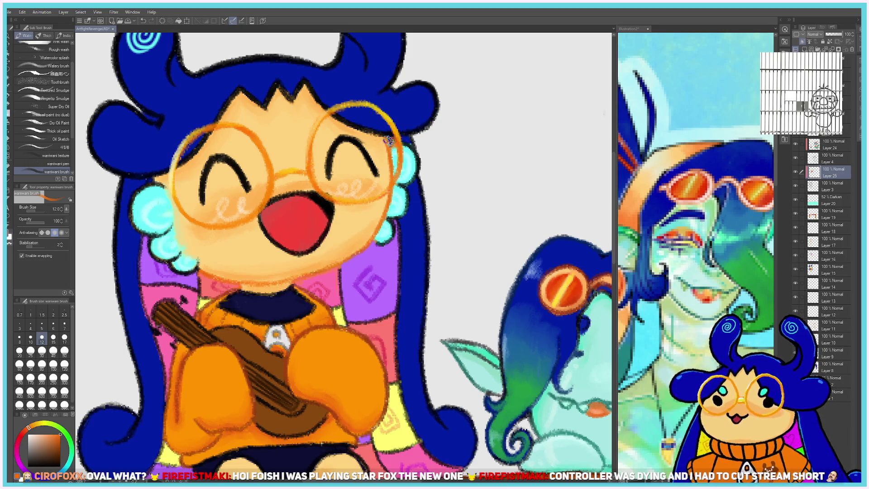
{"action": "left_click", "coordinate": [413, 167], "text": "alt"}
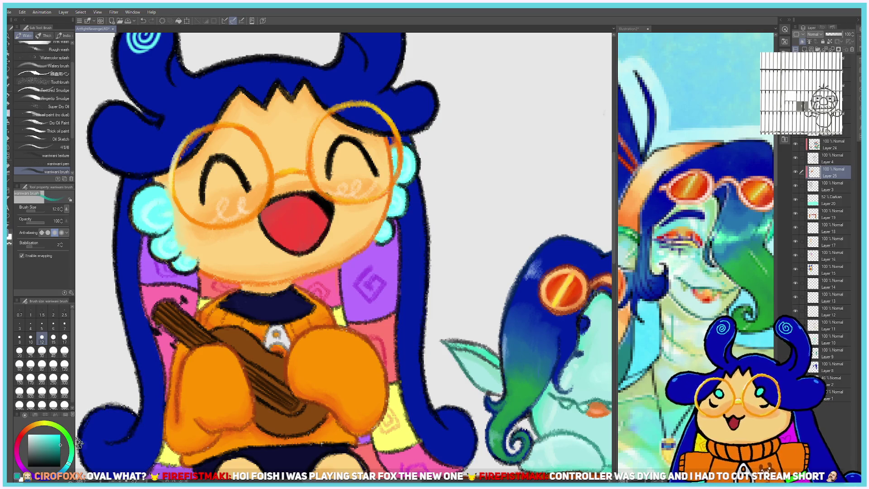
{"action": "mouse_move", "coordinate": [145, 222]}
{"action": "left_mouse_down"}
{"action": "mouse_move", "coordinate": [134, 213]}
{"action": "mouse_move", "coordinate": [156, 261]}
{"action": "mouse_move", "coordinate": [191, 264]}
{"action": "left_mouse_up"}
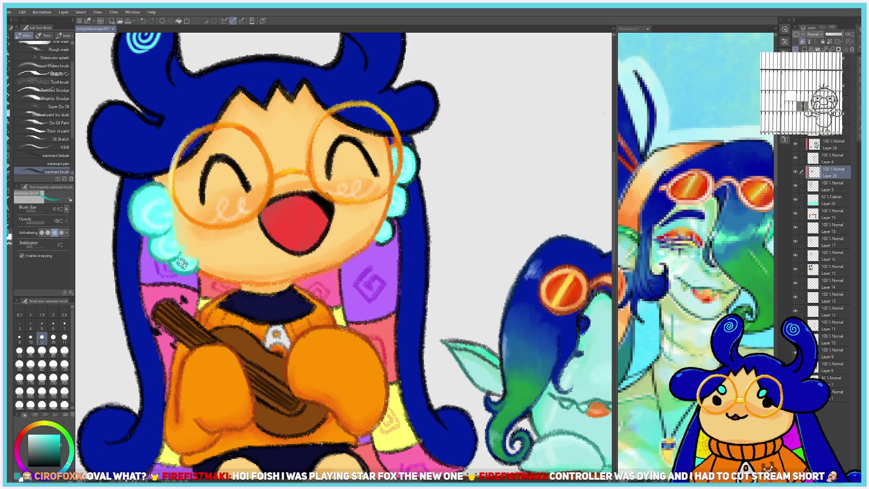
{"action": "mouse_move", "coordinate": [402, 216]}
{"action": "left_mouse_down"}
{"action": "mouse_move", "coordinate": [398, 152]}
{"action": "mouse_move", "coordinate": [386, 229]}
{"action": "left_mouse_up"}
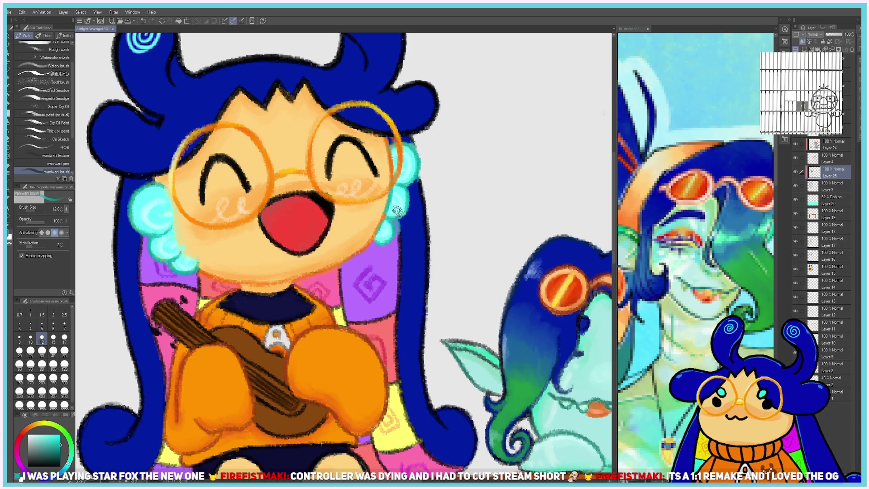
{"action": "left_click_drag", "start_coordinate": [383, 238], "coordinate": [383, 230]}
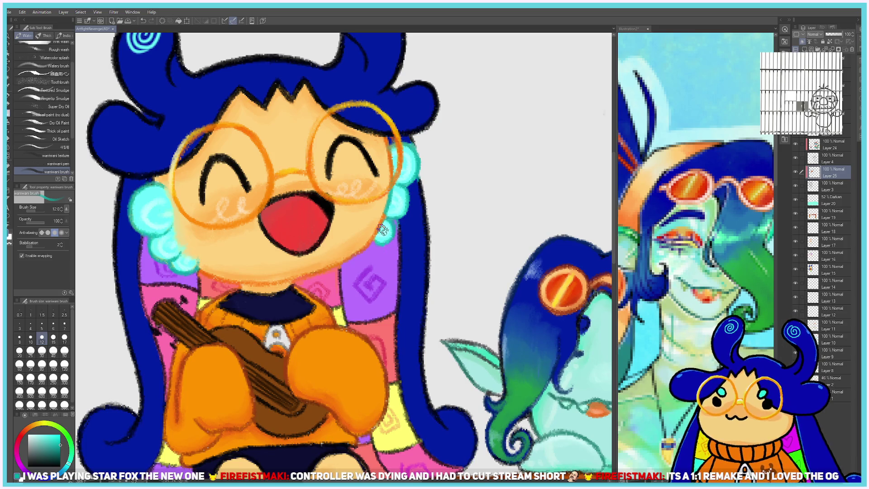
Sample orange from the outline edge, then switch the drawing colour to dark blue.
{"action": "left_click", "coordinate": [381, 217], "text": "alt"}
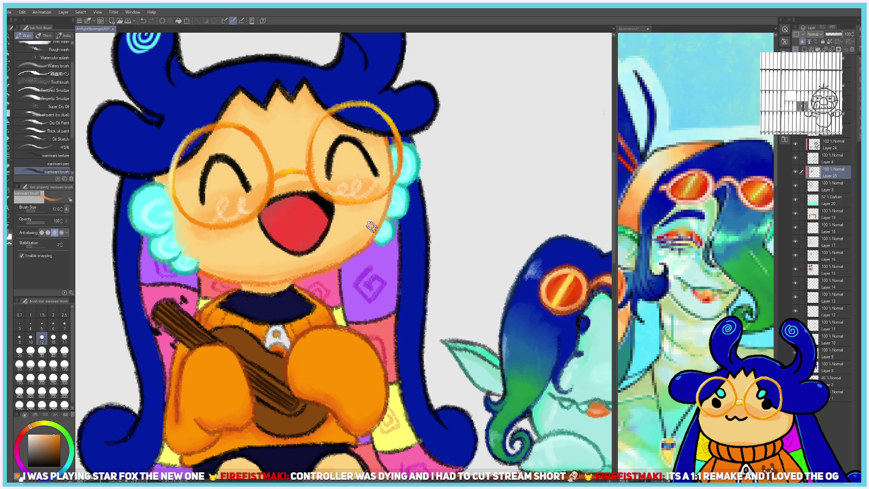
{"action": "left_click", "coordinate": [141, 406], "text": "alt"}
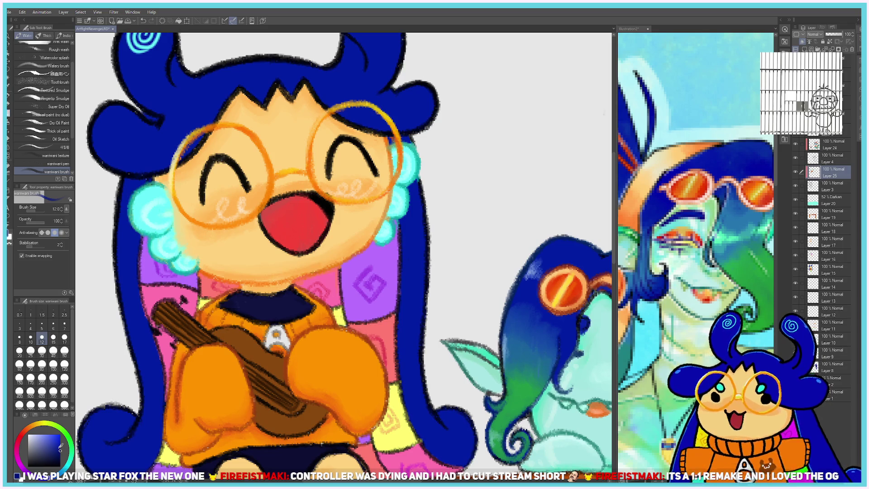
{"action": "scroll", "coordinate": [219, 410], "scroll_direction": "down", "scroll_amount": 3}
{"action": "scroll", "coordinate": [219, 410], "scroll_direction": "up", "scroll_amount": 2}
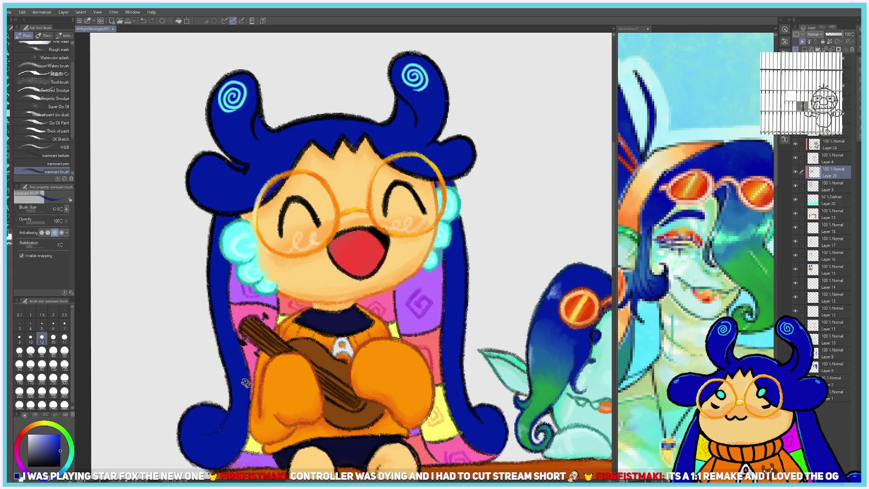
Adjust the blue drawing colour, darkening it toward near black.
{"action": "left_click", "coordinate": [247, 383], "text": "alt"}
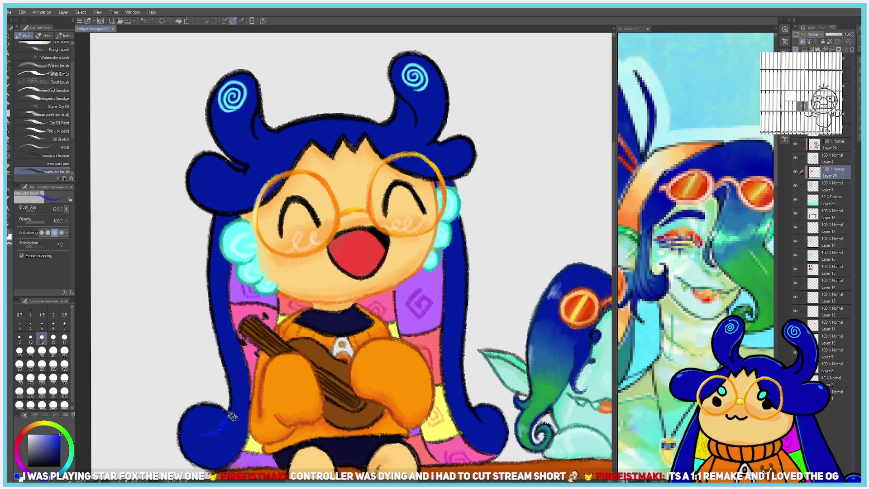
{"action": "left_click_drag", "start_coordinate": [79, 445], "coordinate": [80, 462]}
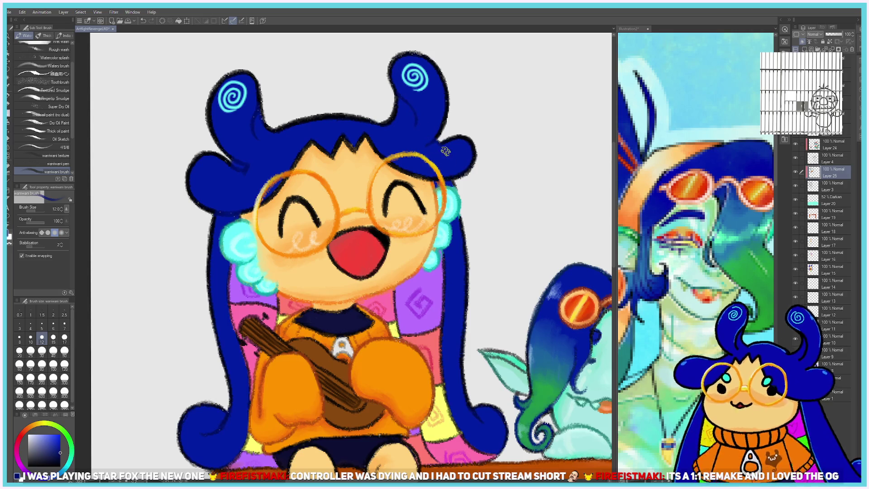
{"action": "scroll", "coordinate": [334, 176], "scroll_direction": "down", "scroll_amount": 2}
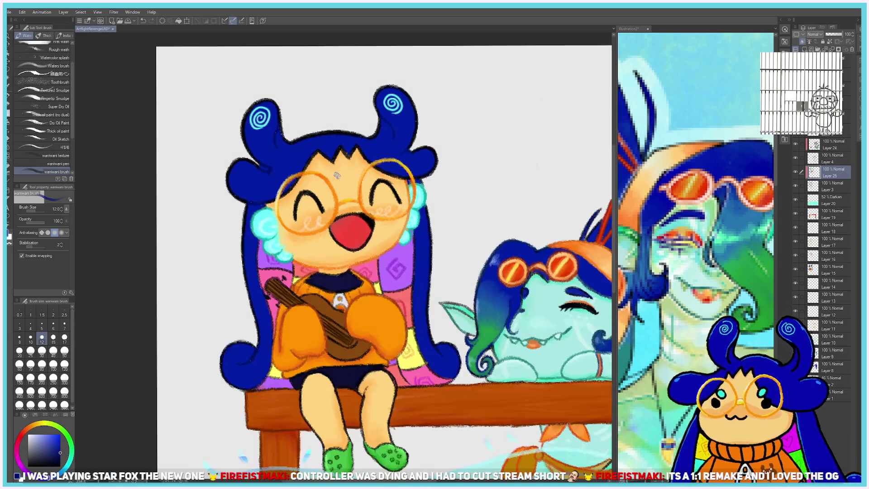
{"action": "scroll", "coordinate": [337, 175], "scroll_direction": "down", "scroll_amount": 5}
{"action": "scroll", "coordinate": [420, 171], "scroll_direction": "up", "scroll_amount": 2}
{"action": "scroll", "coordinate": [420, 170], "scroll_direction": "up", "scroll_amount": 3}
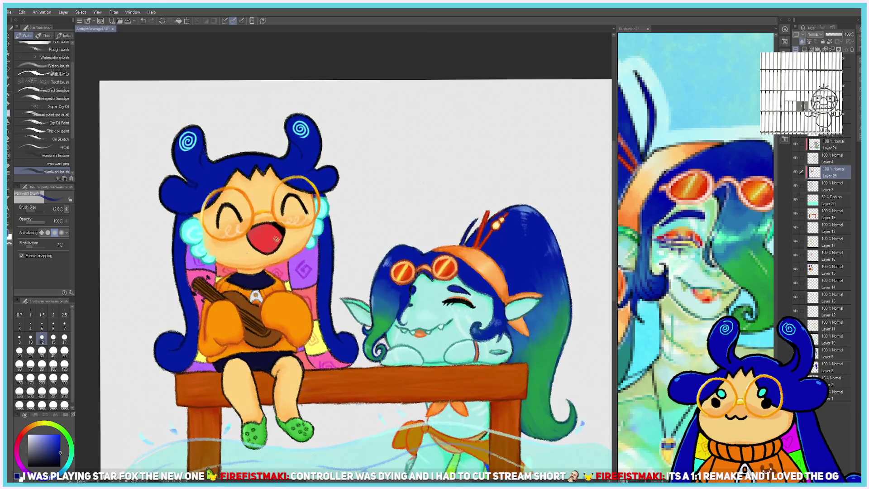
{"action": "scroll", "coordinate": [420, 170], "scroll_direction": "up", "scroll_amount": 2}
Sample the sweater's orange and shade along both edges of the right leg from the knee.
{"action": "left_click", "coordinate": [244, 269], "text": "alt"}
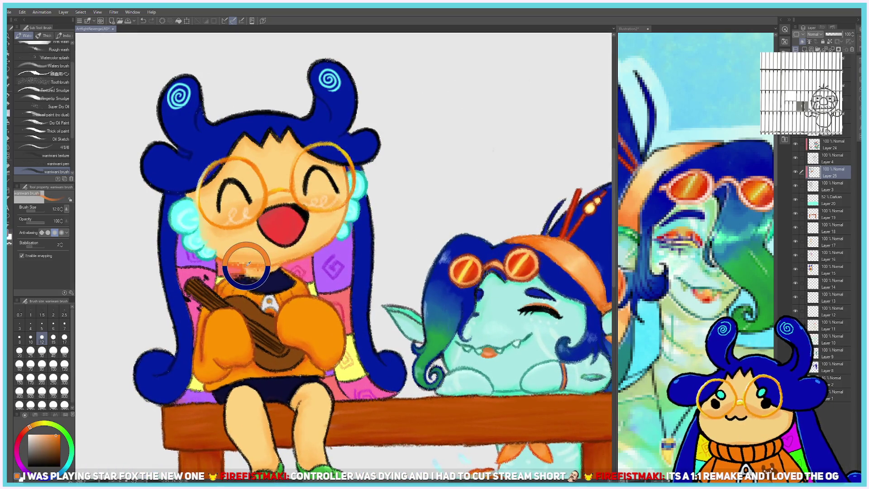
{"action": "scroll", "coordinate": [245, 269], "scroll_direction": "down", "scroll_amount": 3}
{"action": "scroll", "coordinate": [244, 269], "scroll_direction": "up", "scroll_amount": 3}
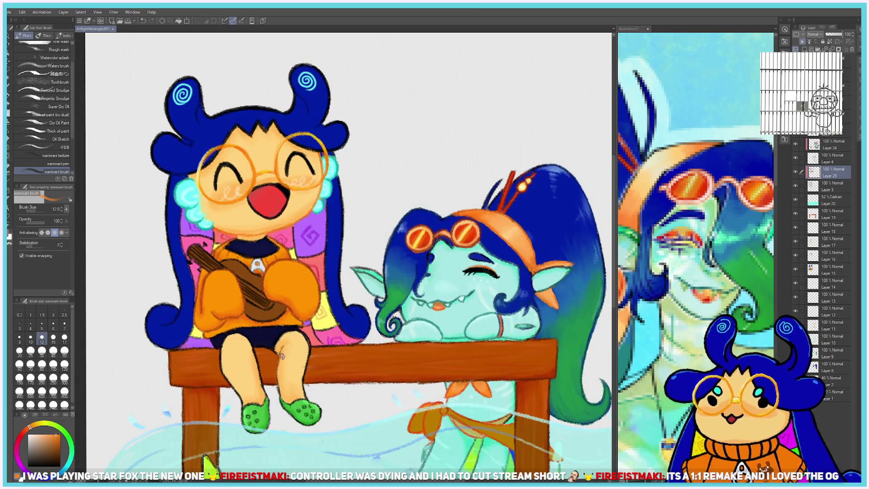
{"action": "left_click_drag", "start_coordinate": [301, 389], "coordinate": [306, 334]}
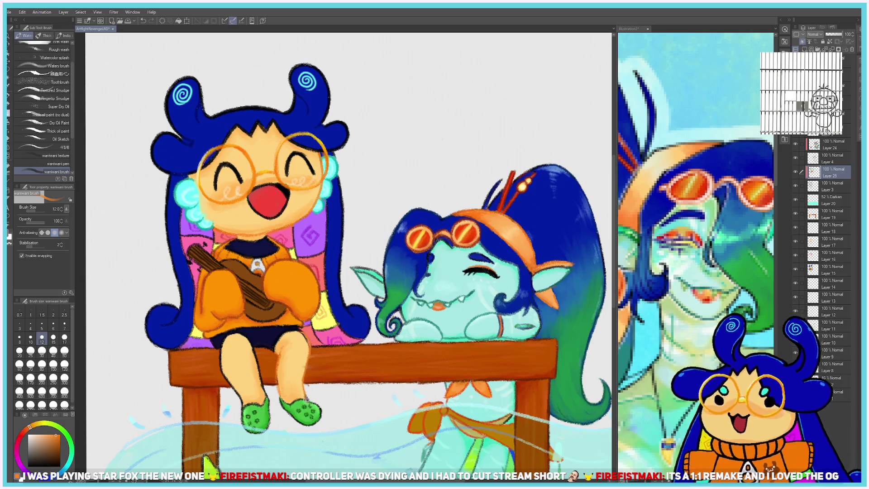
{"action": "left_click_drag", "start_coordinate": [278, 394], "coordinate": [282, 347]}
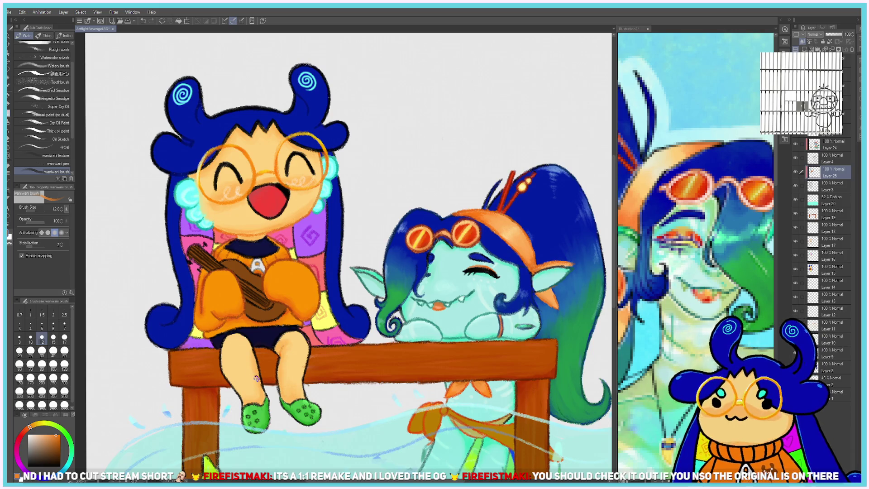
{"action": "scroll", "coordinate": [256, 379], "scroll_direction": "down", "scroll_amount": 3}
{"action": "scroll", "coordinate": [317, 266], "scroll_direction": "up", "scroll_amount": 5}
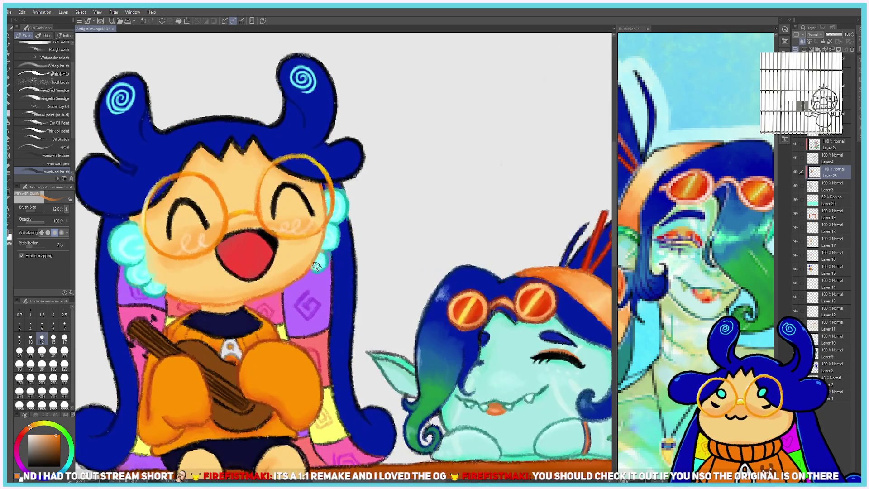
Sample the blanket's purple and try a darker shade, then settle on red as the drawing colour.
{"action": "left_click", "coordinate": [311, 289], "text": "alt"}
{"action": "left_click", "coordinate": [288, 312], "text": "alt"}
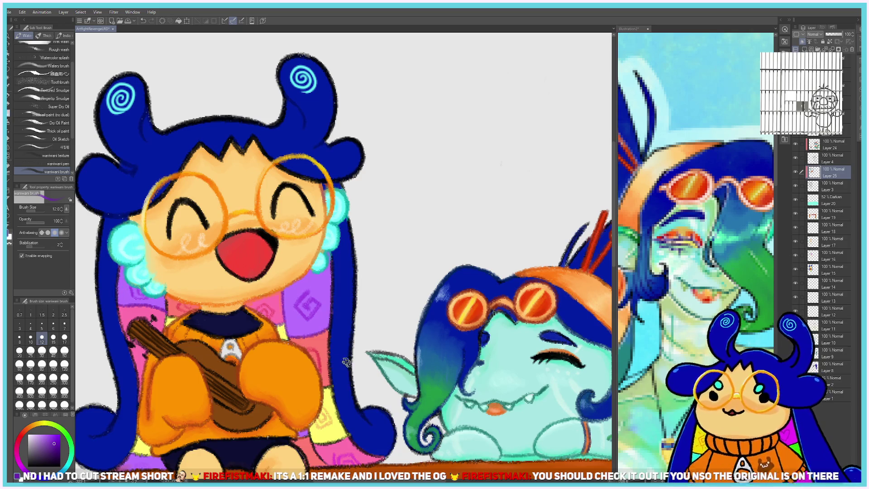
{"action": "left_click", "coordinate": [319, 337], "text": "alt"}
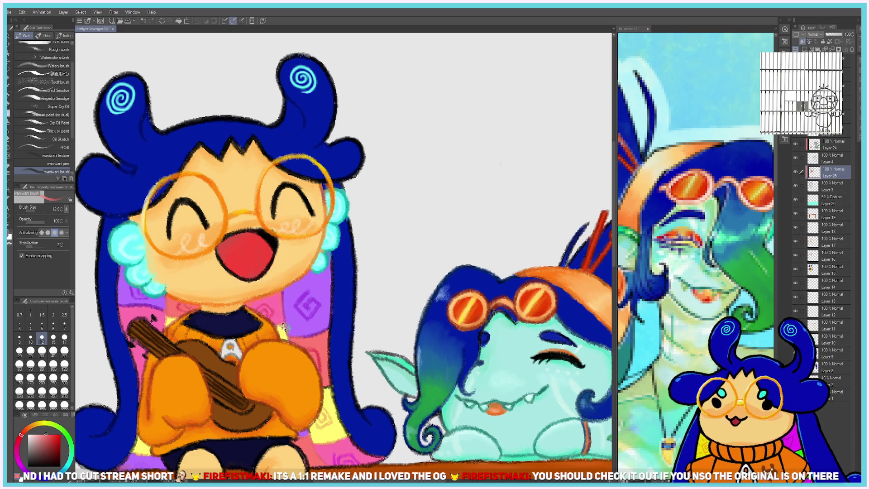
{"action": "scroll", "coordinate": [282, 284], "scroll_direction": "down", "scroll_amount": 3}
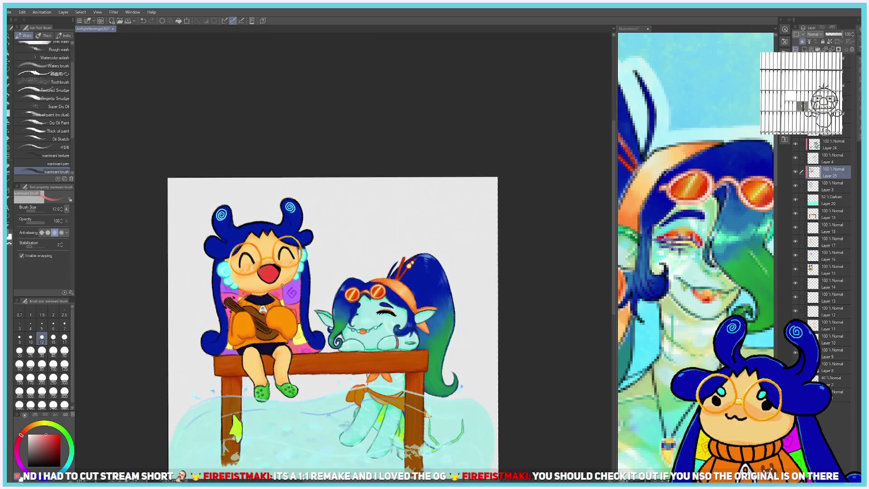
Select Layers 24 through 8 and nudge their artwork slightly upward with the Move layer tool.
{"action": "scroll", "coordinate": [282, 285], "scroll_direction": "down", "scroll_amount": 1}
{"action": "scroll", "coordinate": [282, 284], "scroll_direction": "up", "scroll_amount": 1}
{"action": "scroll", "coordinate": [281, 284], "scroll_direction": "up", "scroll_amount": 2}
{"action": "scroll", "coordinate": [276, 281], "scroll_direction": "down", "scroll_amount": 1}
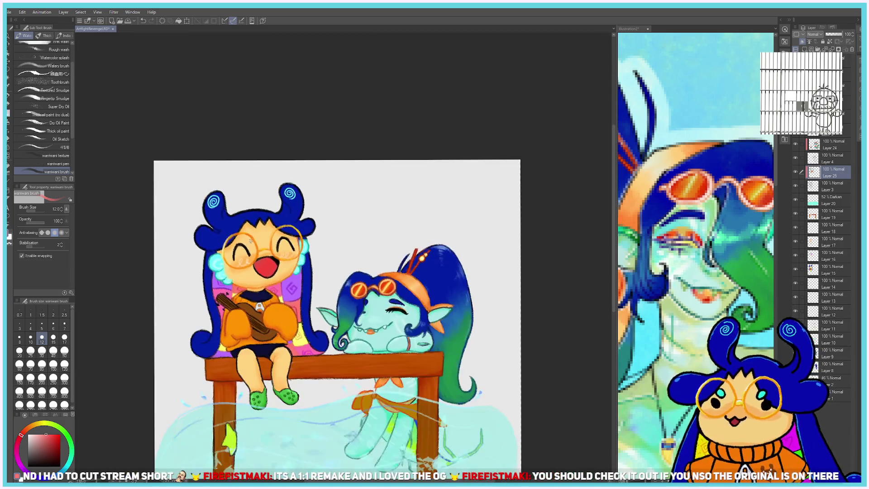
{"action": "scroll", "coordinate": [262, 269], "scroll_direction": "up", "scroll_amount": 3}
{"action": "scroll", "coordinate": [253, 261], "scroll_direction": "up", "scroll_amount": 1}
{"action": "scroll", "coordinate": [253, 261], "scroll_direction": "down", "scroll_amount": 2}
{"action": "scroll", "coordinate": [253, 260], "scroll_direction": "down", "scroll_amount": 1}
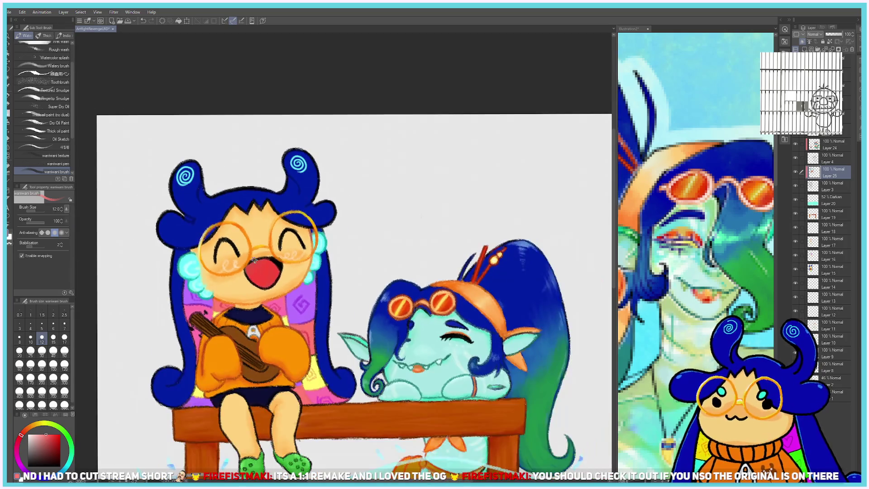
{"action": "scroll", "coordinate": [255, 260], "scroll_direction": "down", "scroll_amount": 1}
{"action": "scroll", "coordinate": [292, 273], "scroll_direction": "down", "scroll_amount": 1}
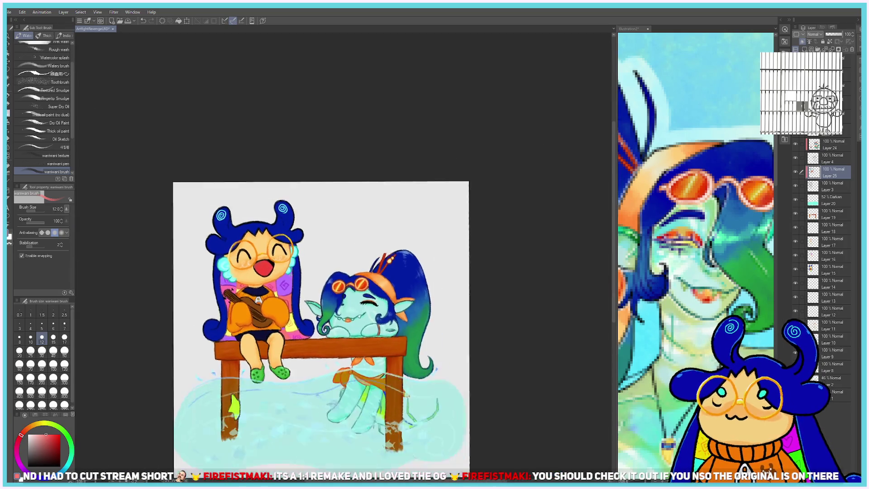
{"action": "scroll", "coordinate": [293, 273], "scroll_direction": "down", "scroll_amount": 2}
{"action": "scroll", "coordinate": [231, 326], "scroll_direction": "up", "scroll_amount": 1}
{"action": "scroll", "coordinate": [225, 328], "scroll_direction": "up", "scroll_amount": 1}
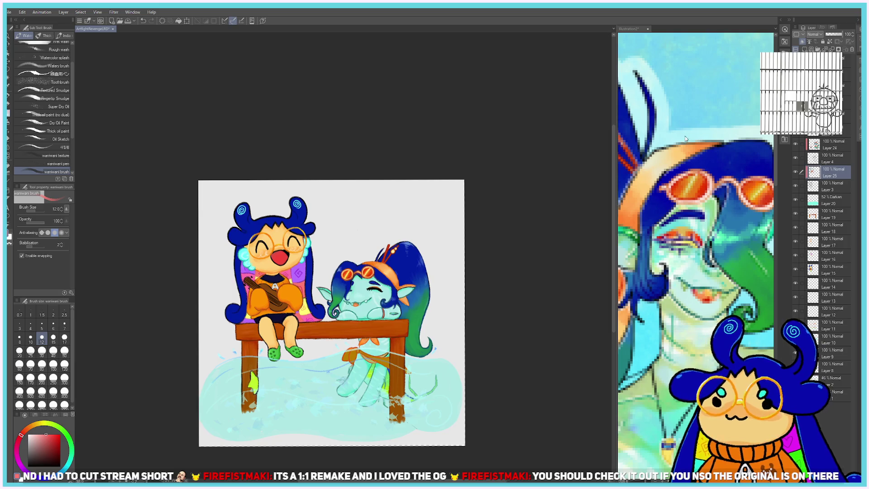
{"action": "left_click", "coordinate": [846, 60]}
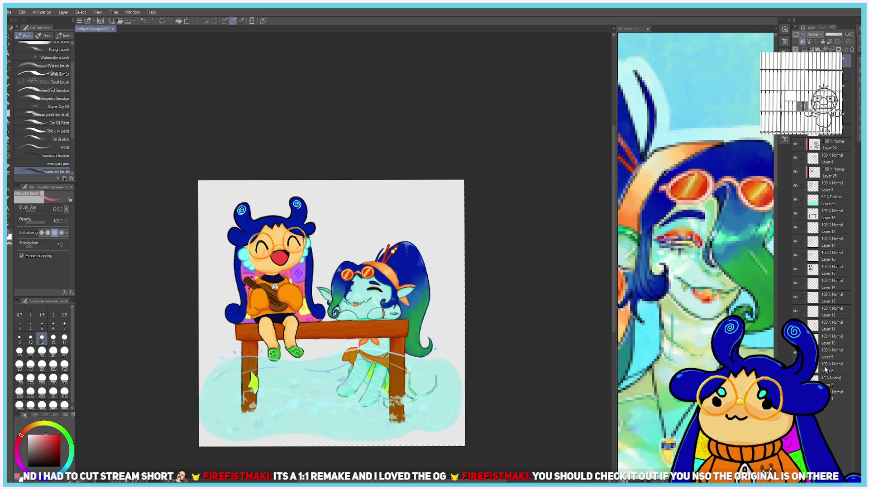
{"action": "left_click", "coordinate": [826, 369], "text": "shift"}
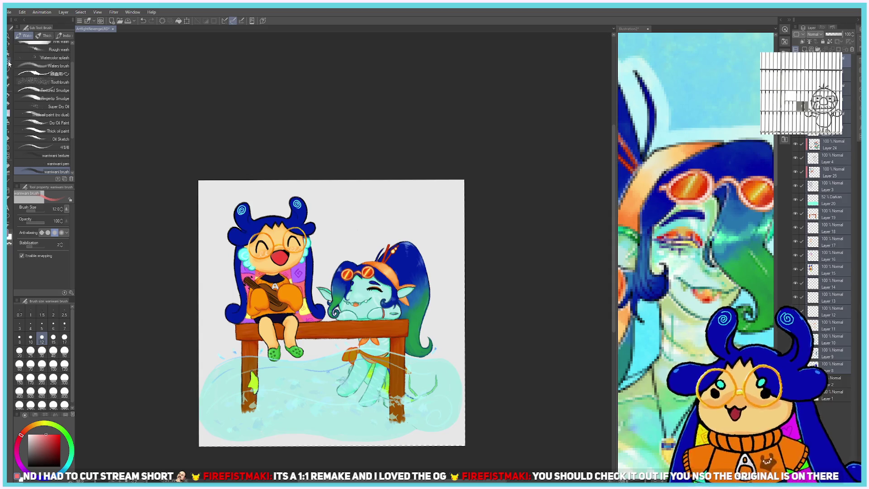
{"action": "left_click", "coordinate": [9, 64]}
{"action": "left_click_drag", "start_coordinate": [431, 345], "coordinate": [430, 339]}
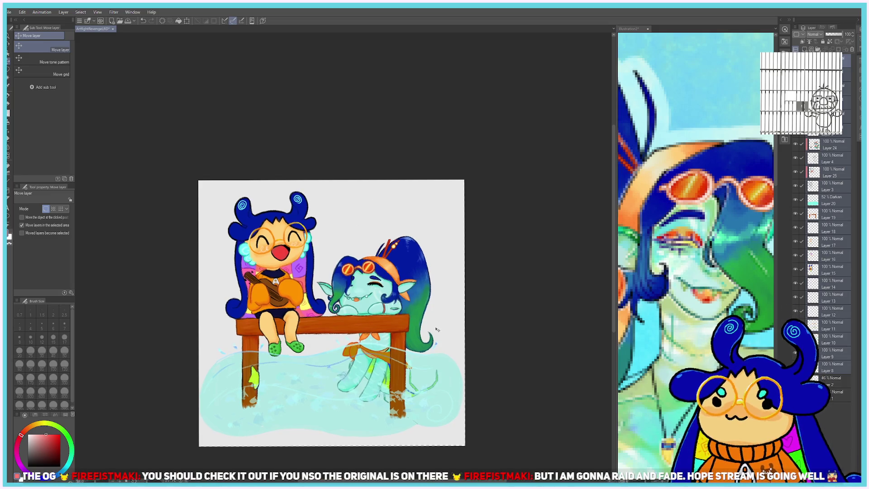
Reduce the selection to Layer 8 alone and save the illustration.
{"action": "left_click", "coordinate": [845, 363]}
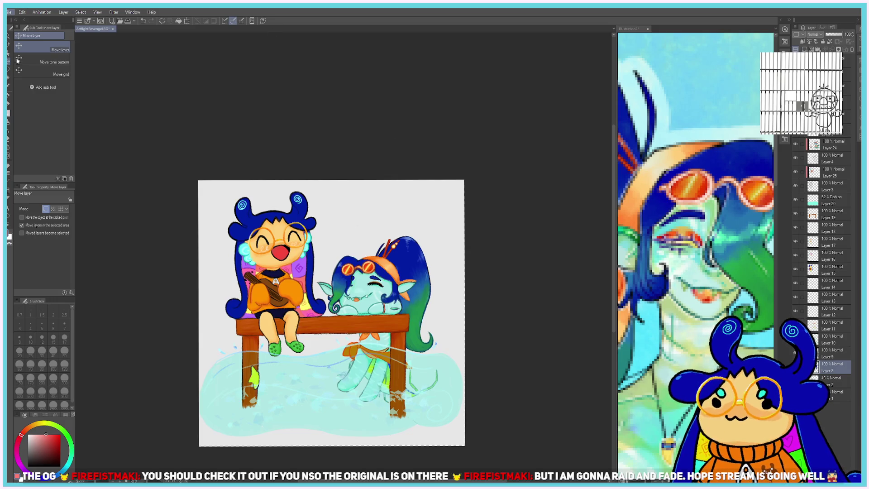
{"action": "key", "text": "ctrl+s"}
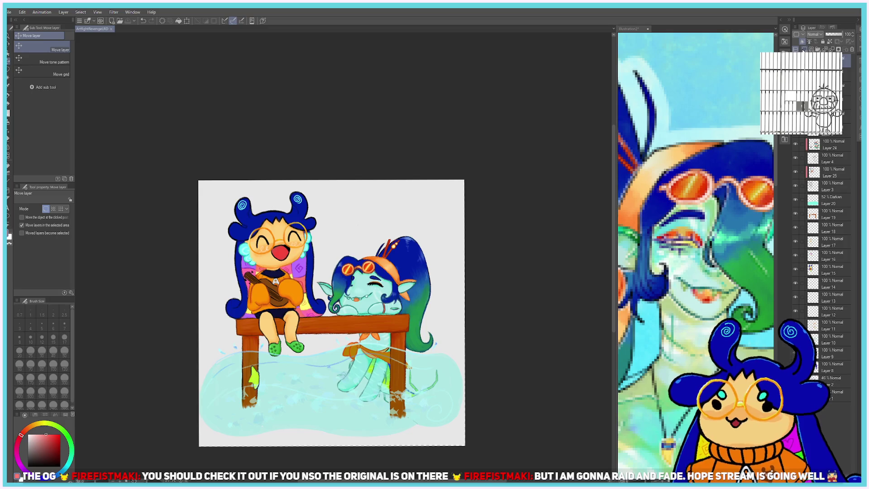
{"action": "scroll", "coordinate": [410, 200], "scroll_direction": "up", "scroll_amount": 1}
{"action": "scroll", "coordinate": [282, 216], "scroll_direction": "up", "scroll_amount": 1}
{"action": "scroll", "coordinate": [281, 216], "scroll_direction": "up", "scroll_amount": 1}
Paint a broad yellow size-30 swoosh above the characters, filling out its upper-right end.
{"action": "key", "text": "b"}
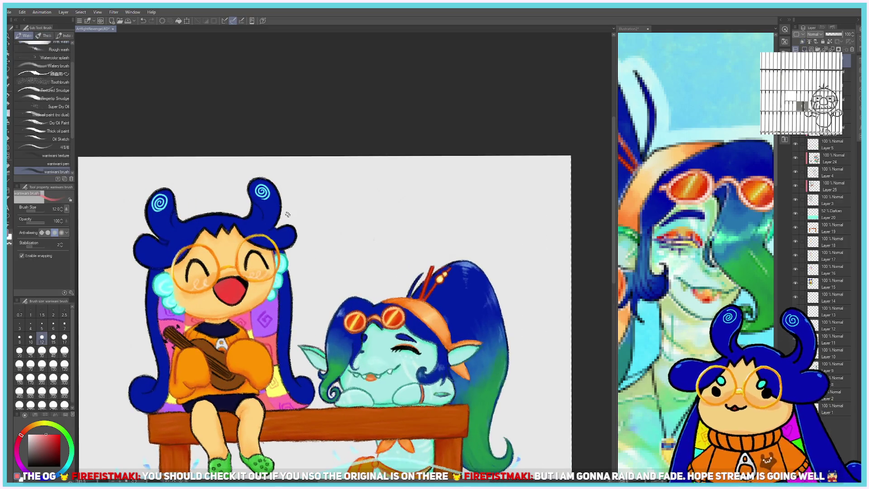
{"action": "left_click", "coordinate": [44, 424]}
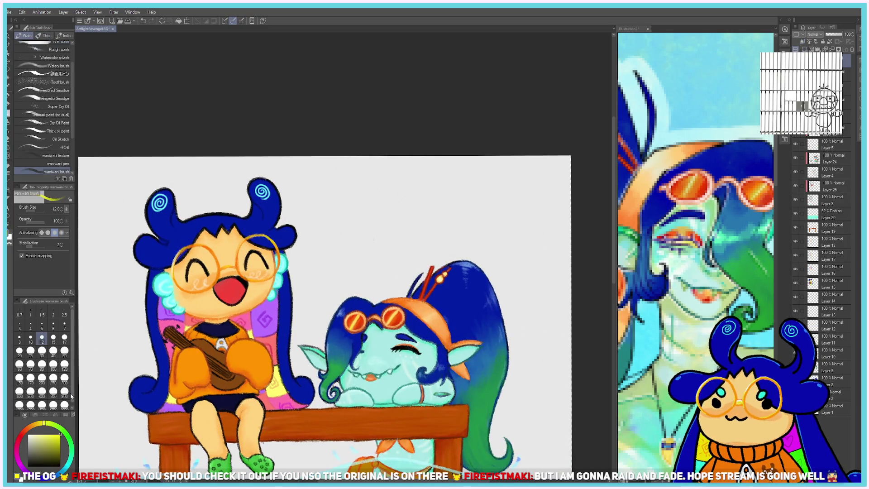
{"action": "left_click", "coordinate": [42, 351]}
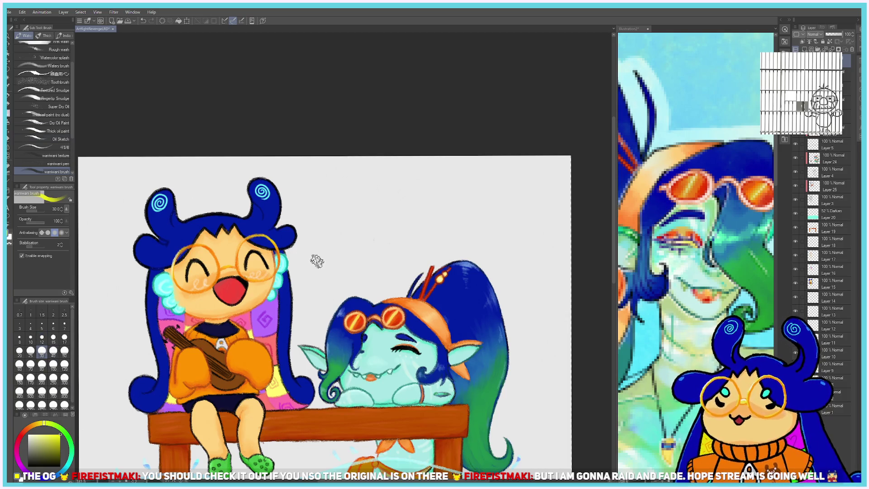
{"action": "mouse_move", "coordinate": [306, 251]}
{"action": "left_mouse_down"}
{"action": "mouse_move", "coordinate": [422, 183]}
{"action": "mouse_move", "coordinate": [333, 219]}
{"action": "mouse_move", "coordinate": [320, 234]}
{"action": "mouse_move", "coordinate": [412, 188]}
{"action": "mouse_move", "coordinate": [388, 216]}
{"action": "mouse_move", "coordinate": [347, 222]}
{"action": "mouse_move", "coordinate": [353, 230]}
{"action": "mouse_move", "coordinate": [366, 224]}
{"action": "mouse_move", "coordinate": [333, 271]}
{"action": "mouse_move", "coordinate": [379, 235]}
{"action": "mouse_move", "coordinate": [367, 270]}
{"action": "mouse_move", "coordinate": [412, 211]}
{"action": "mouse_move", "coordinate": [391, 225]}
{"action": "mouse_move", "coordinate": [427, 195]}
{"action": "mouse_move", "coordinate": [347, 266]}
{"action": "mouse_move", "coordinate": [310, 251]}
{"action": "mouse_move", "coordinate": [349, 262]}
{"action": "mouse_move", "coordinate": [326, 234]}
{"action": "mouse_move", "coordinate": [313, 234]}
{"action": "mouse_move", "coordinate": [308, 261]}
{"action": "mouse_move", "coordinate": [338, 282]}
{"action": "mouse_move", "coordinate": [389, 235]}
{"action": "left_mouse_up"}
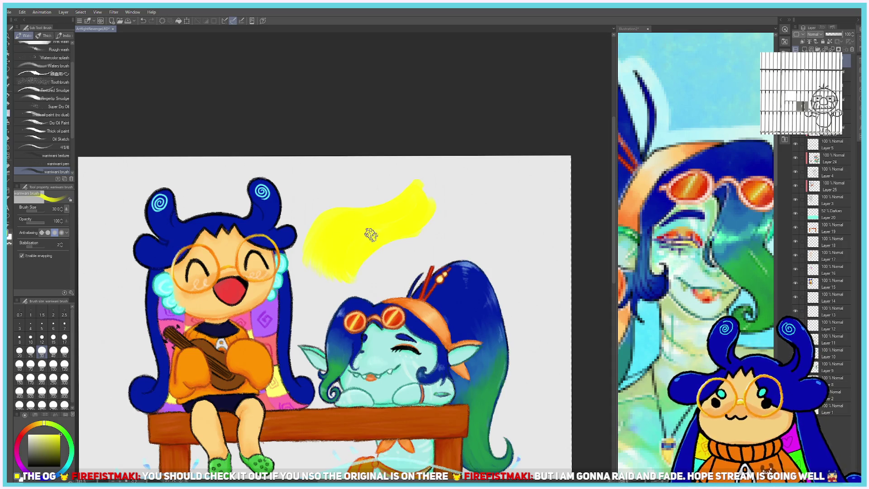
{"action": "left_click_drag", "start_coordinate": [425, 190], "coordinate": [419, 228]}
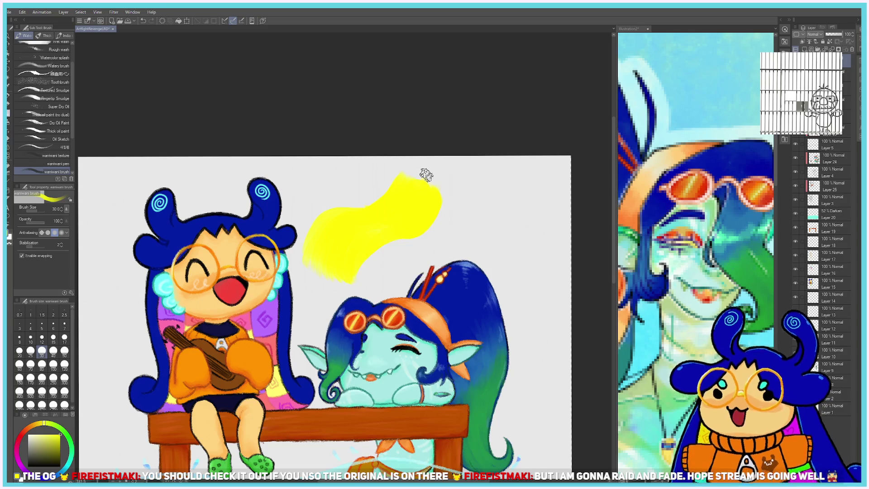
{"action": "left_click", "coordinate": [18, 460]}
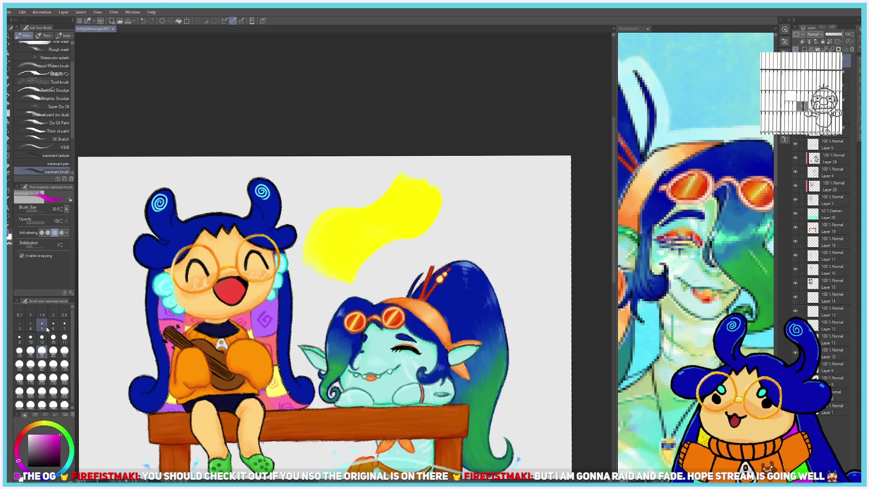
On a new layer, paint a trial magenta note at brush size 8, pick green, then undo the trial notes.
{"action": "left_click", "coordinate": [20, 337]}
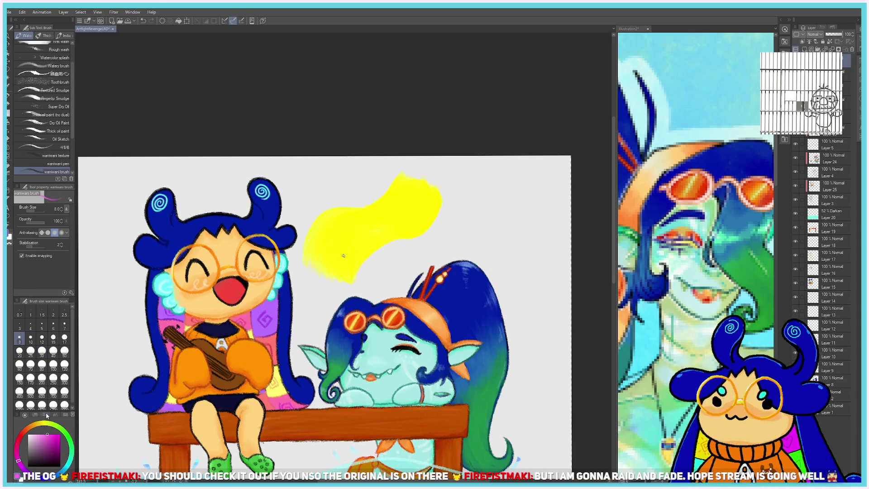
{"action": "left_click", "coordinate": [803, 48]}
{"action": "left_click_drag", "start_coordinate": [342, 242], "coordinate": [340, 244]}
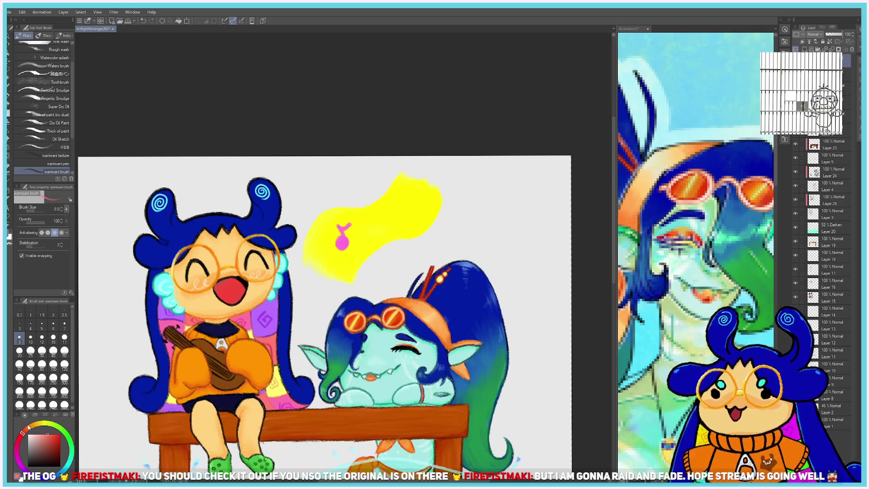
{"action": "left_click_drag", "start_coordinate": [67, 437], "coordinate": [60, 426]}
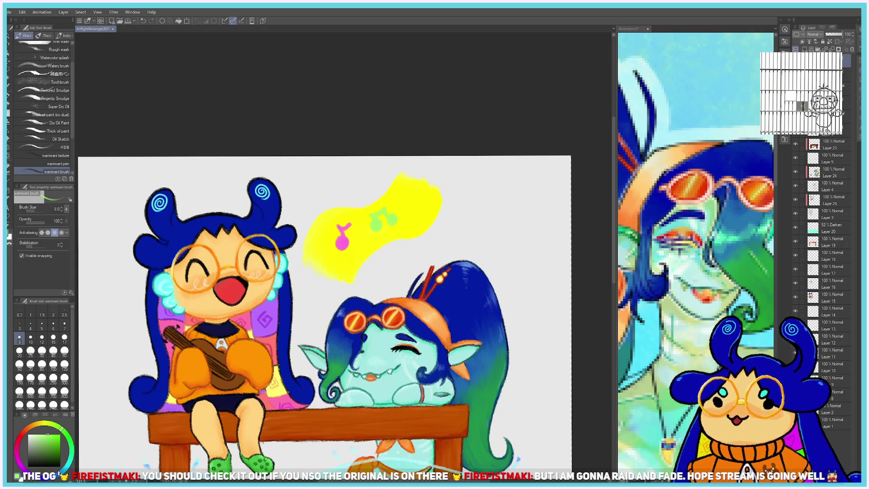
{"action": "key", "text": "ctrl+z"}
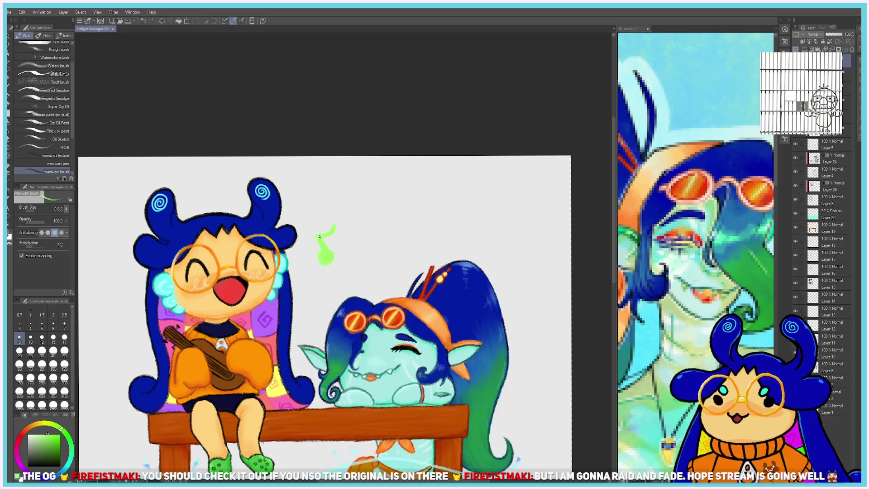
Extend the green note's flag, then paint a cyan note beside it and a purple note above.
{"action": "left_click_drag", "start_coordinate": [335, 224], "coordinate": [316, 238]}
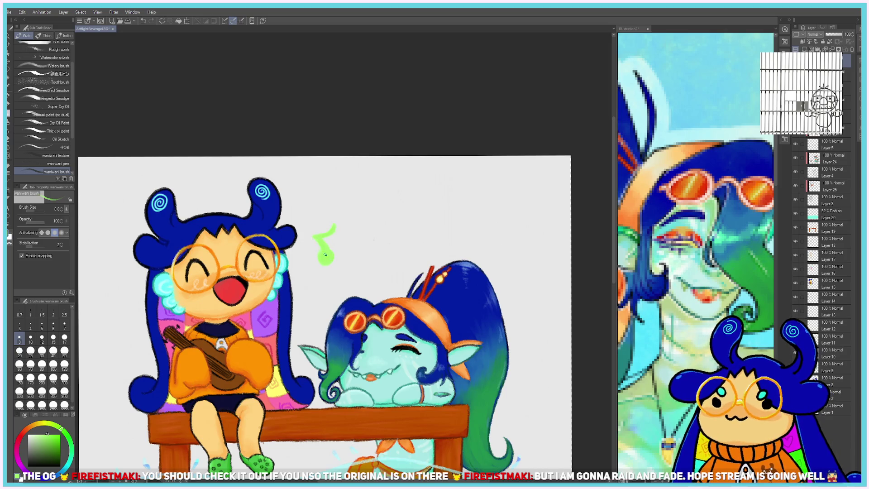
{"action": "left_click_drag", "start_coordinate": [71, 465], "coordinate": [68, 455]}
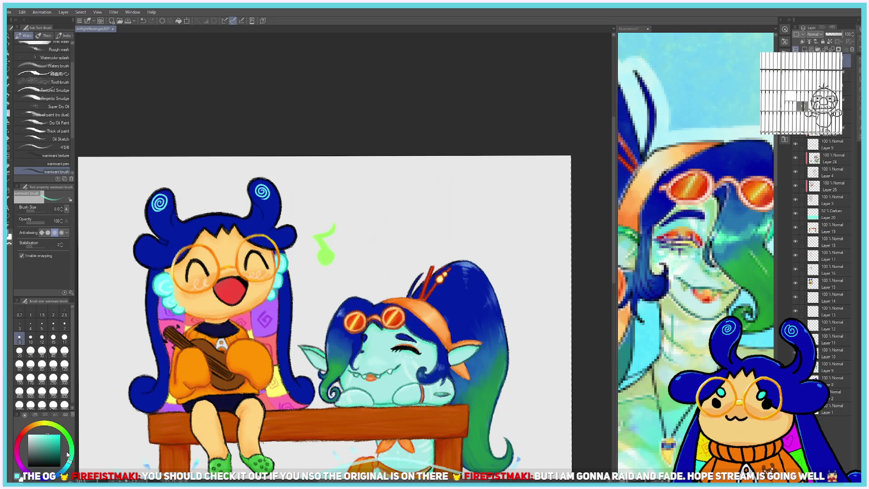
{"action": "left_click_drag", "start_coordinate": [358, 266], "coordinate": [361, 264]}
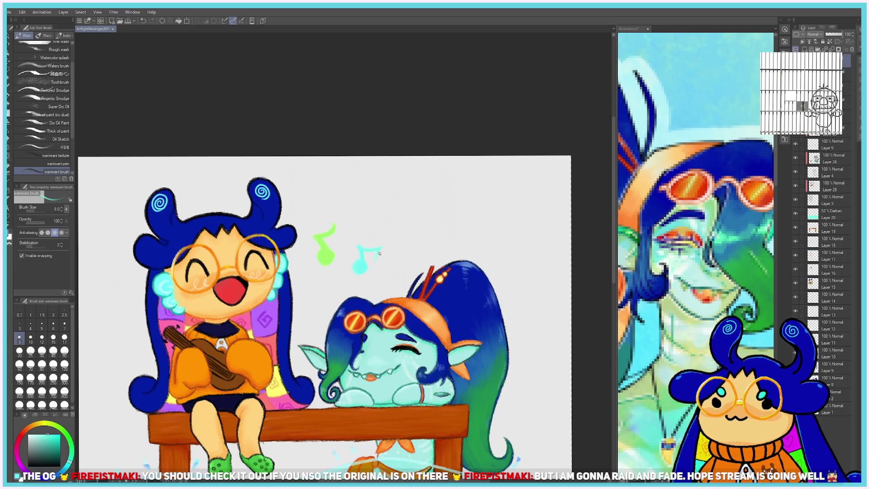
{"action": "left_click_drag", "start_coordinate": [381, 251], "coordinate": [381, 266]}
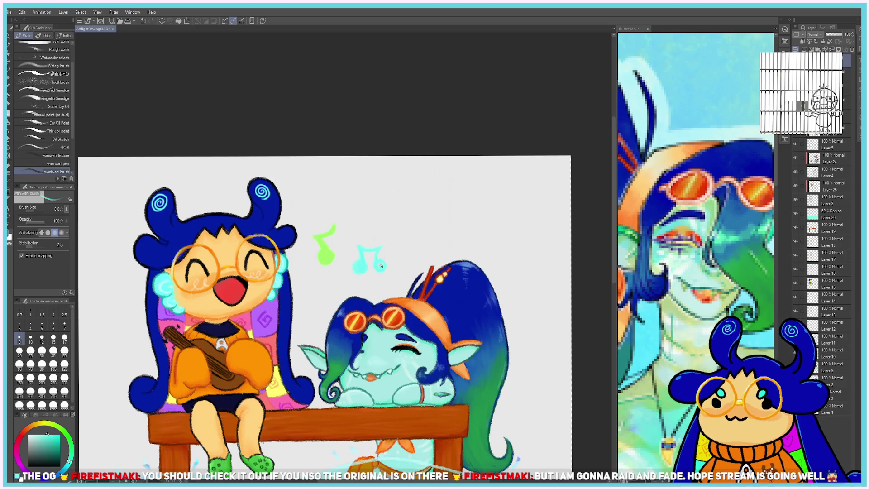
{"action": "left_click", "coordinate": [26, 459]}
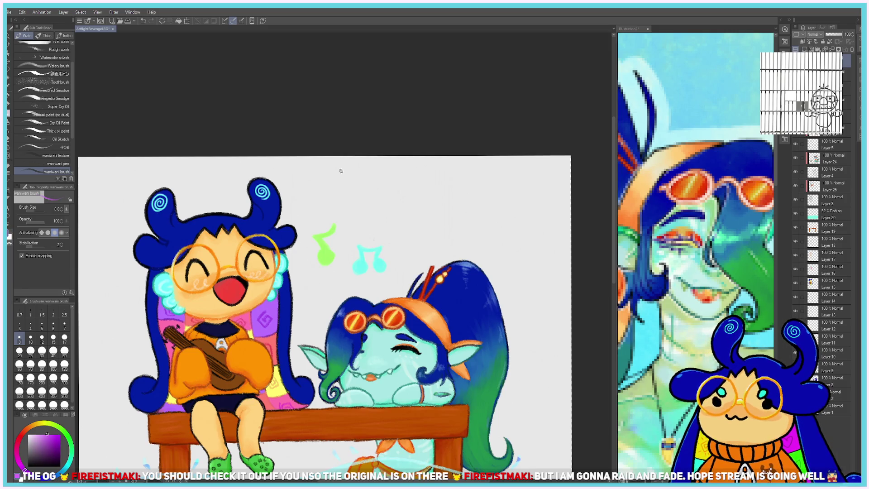
{"action": "left_click_drag", "start_coordinate": [360, 220], "coordinate": [380, 228]}
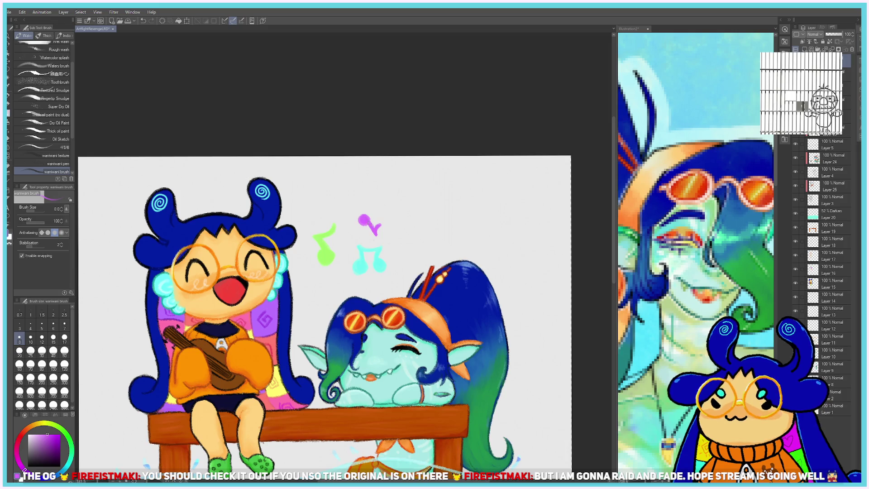
{"action": "left_click", "coordinate": [383, 217]}
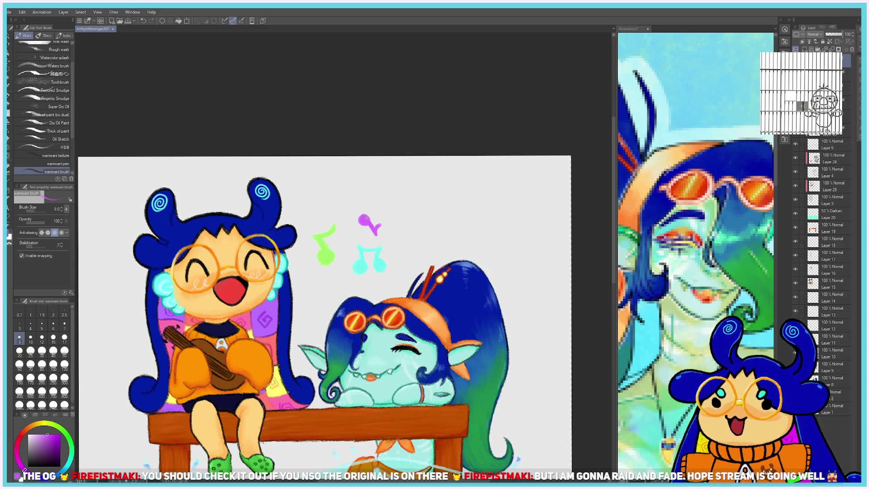
Paint a small red music note, undo it, and redraw it below the green note.
{"action": "left_click", "coordinate": [65, 466]}
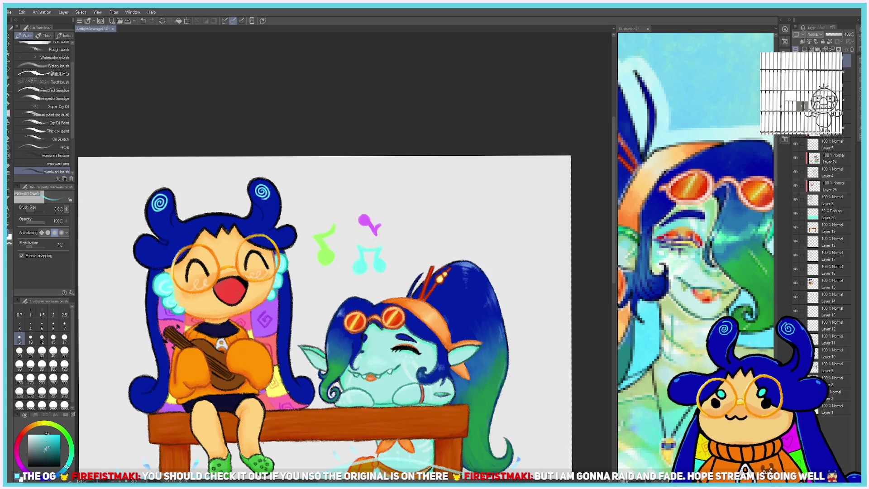
{"action": "left_click", "coordinate": [25, 431]}
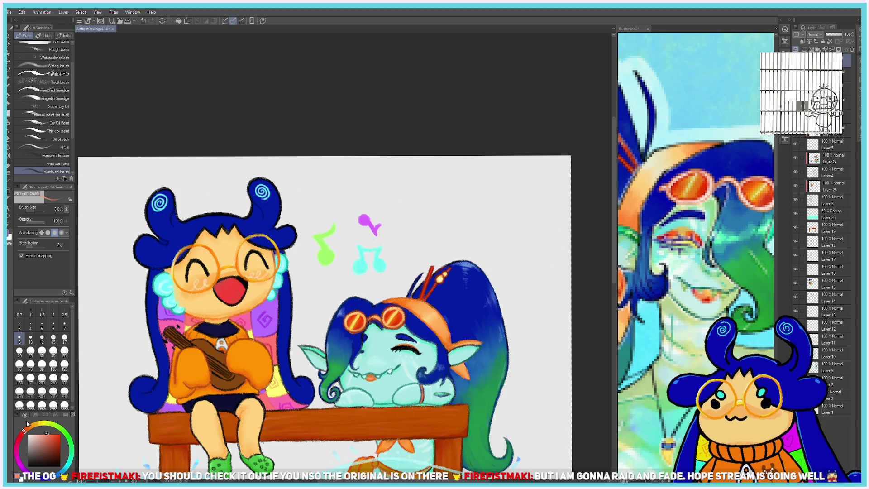
{"action": "left_click", "coordinate": [56, 434]}
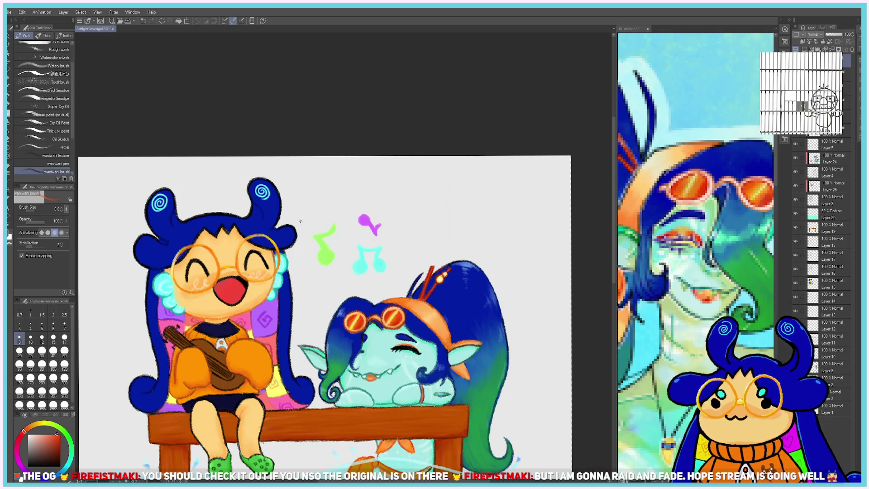
{"action": "left_click", "coordinate": [49, 434]}
{"action": "mouse_move", "coordinate": [331, 208]}
{"action": "left_mouse_down"}
{"action": "mouse_move", "coordinate": [327, 192]}
{"action": "mouse_move", "coordinate": [336, 194]}
{"action": "left_mouse_up"}
{"action": "key", "text": "ctrl+z"}
{"action": "key", "text": "ctrl+z"}
{"action": "key", "text": "ctrl+z"}
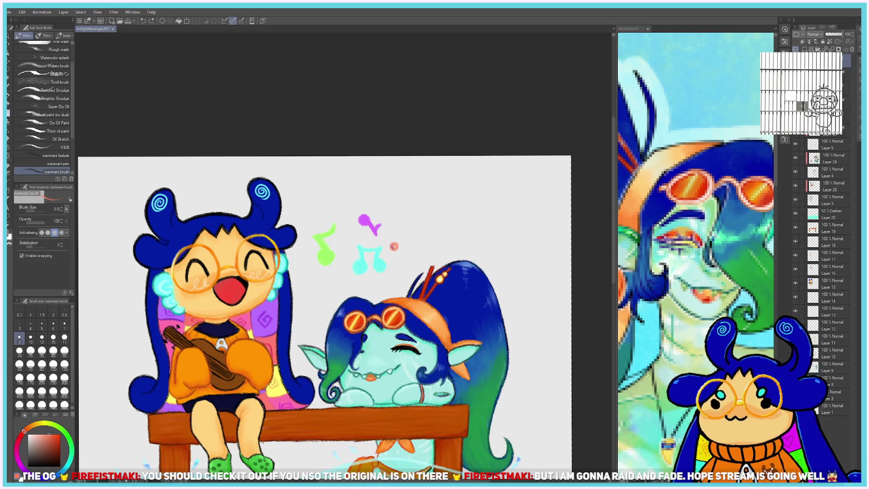
{"action": "left_click", "coordinate": [333, 287]}
{"action": "mouse_move", "coordinate": [331, 285]}
{"action": "left_mouse_down"}
{"action": "mouse_move", "coordinate": [327, 272]}
{"action": "mouse_move", "coordinate": [320, 276]}
{"action": "left_mouse_up"}
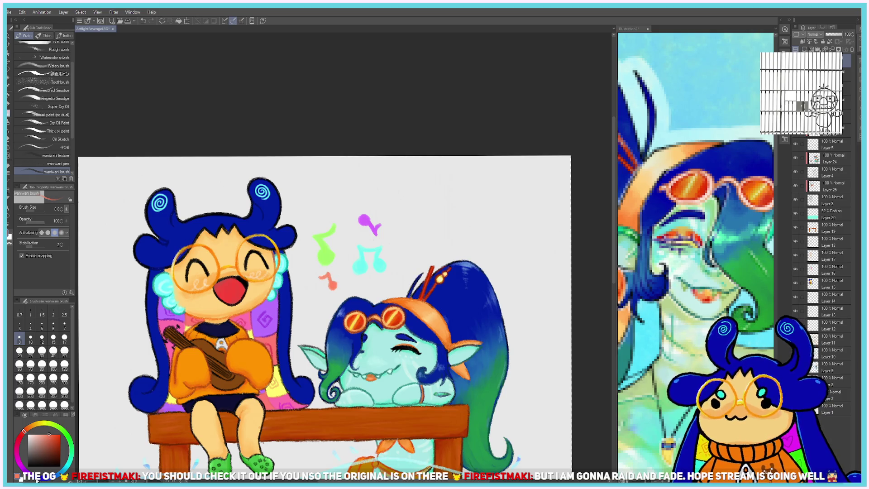
{"action": "left_click", "coordinate": [21, 466]}
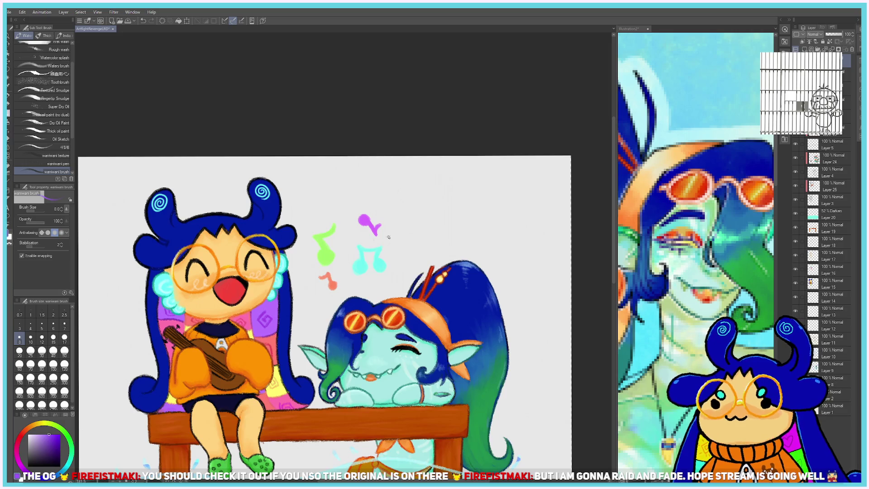
Undo the yellow note and paint an orange music note above the others.
{"action": "left_click", "coordinate": [67, 468]}
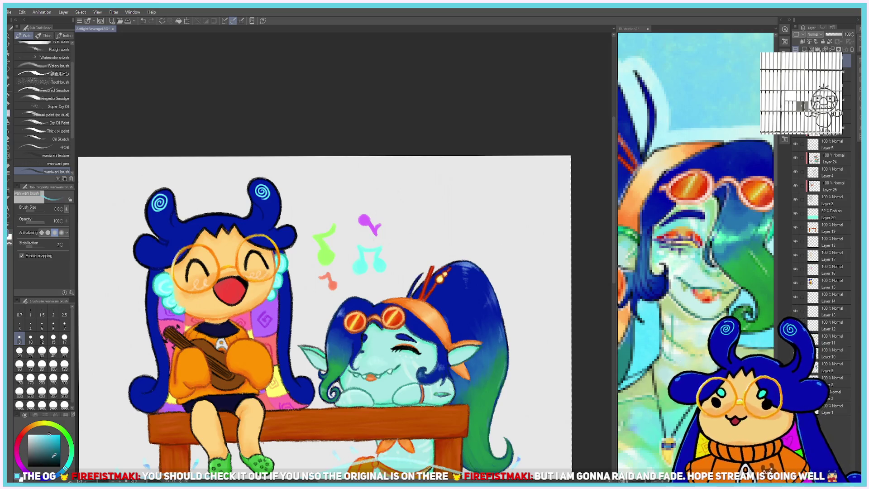
{"action": "left_click", "coordinate": [45, 424]}
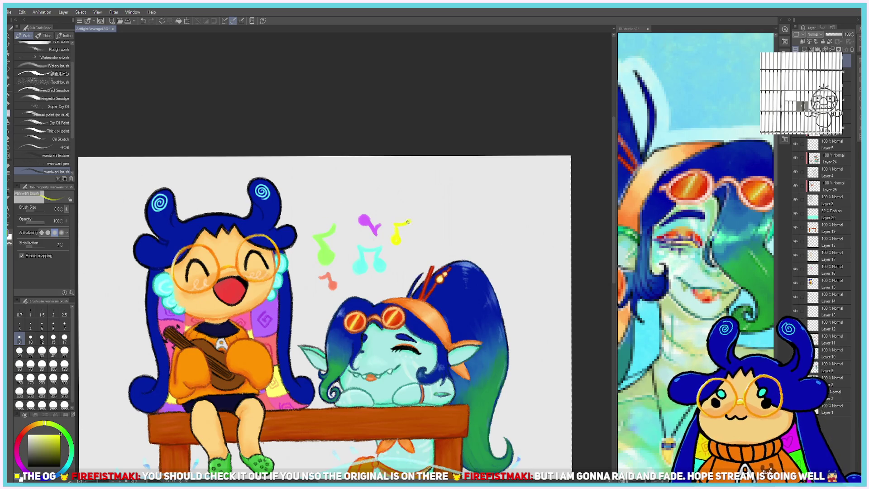
{"action": "key", "text": "ctrl+z"}
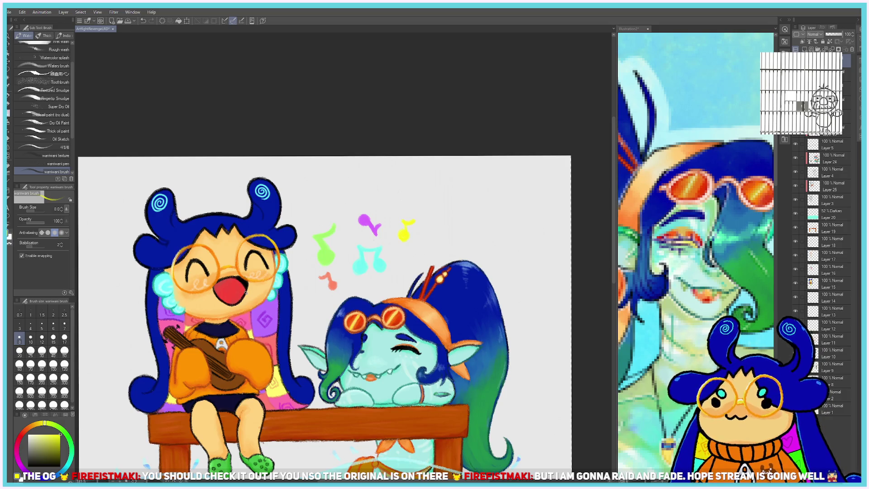
{"action": "left_click", "coordinate": [24, 428]}
{"action": "mouse_move", "coordinate": [336, 212]}
{"action": "left_mouse_down"}
{"action": "mouse_move", "coordinate": [347, 201]}
{"action": "mouse_move", "coordinate": [348, 212]}
{"action": "left_mouse_up"}
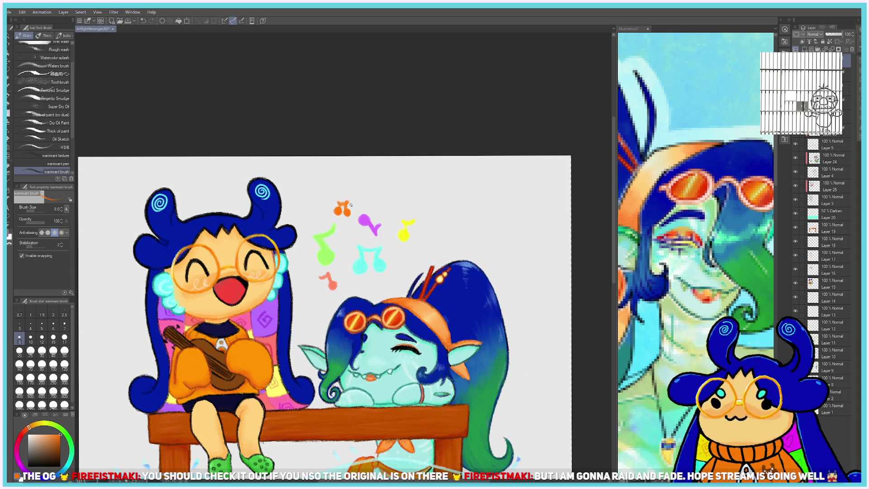
Repaint the green note's head in darker and lighter greens and thicken its stem and flag.
{"action": "left_click", "coordinate": [66, 435]}
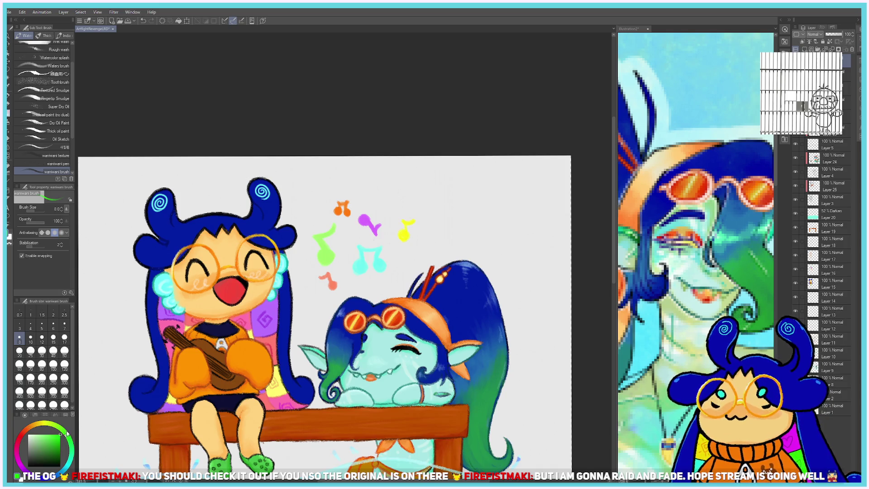
{"action": "left_click_drag", "start_coordinate": [328, 248], "coordinate": [327, 258]}
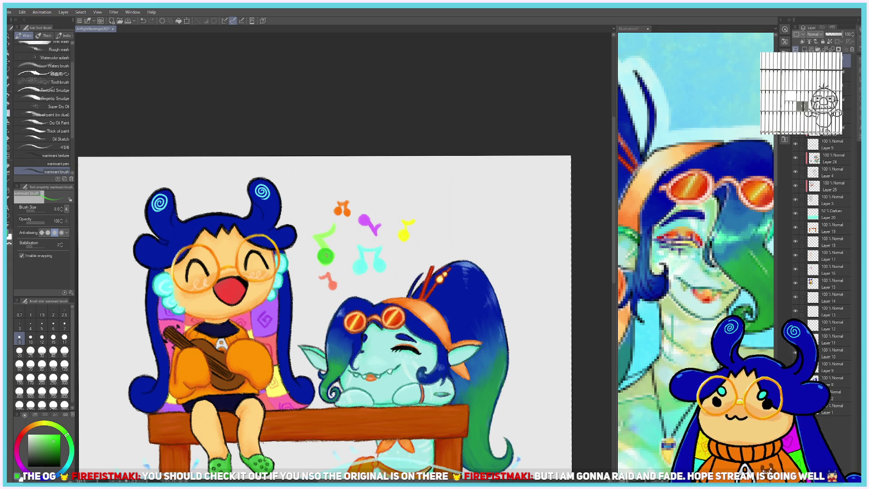
{"action": "left_click", "coordinate": [54, 437]}
{"action": "mouse_move", "coordinate": [322, 253]}
{"action": "left_mouse_down"}
{"action": "mouse_move", "coordinate": [327, 259]}
{"action": "mouse_move", "coordinate": [316, 237]}
{"action": "left_mouse_up"}
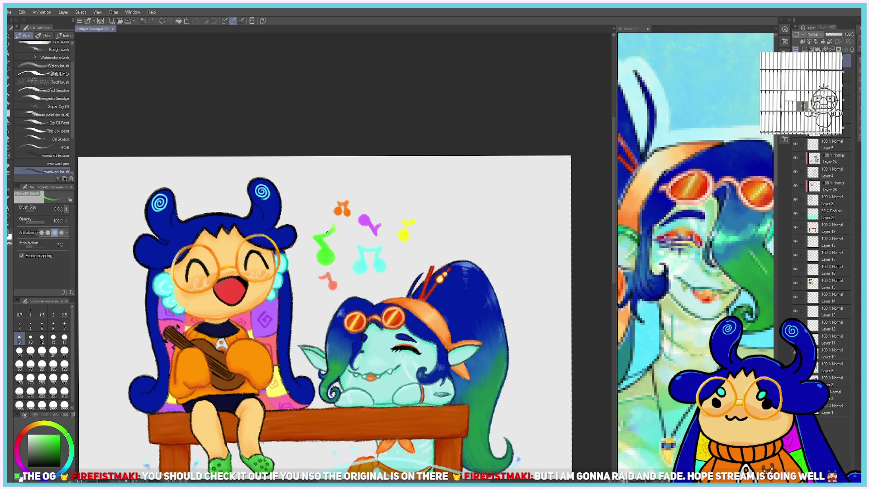
{"action": "left_click_drag", "start_coordinate": [316, 238], "coordinate": [331, 226]}
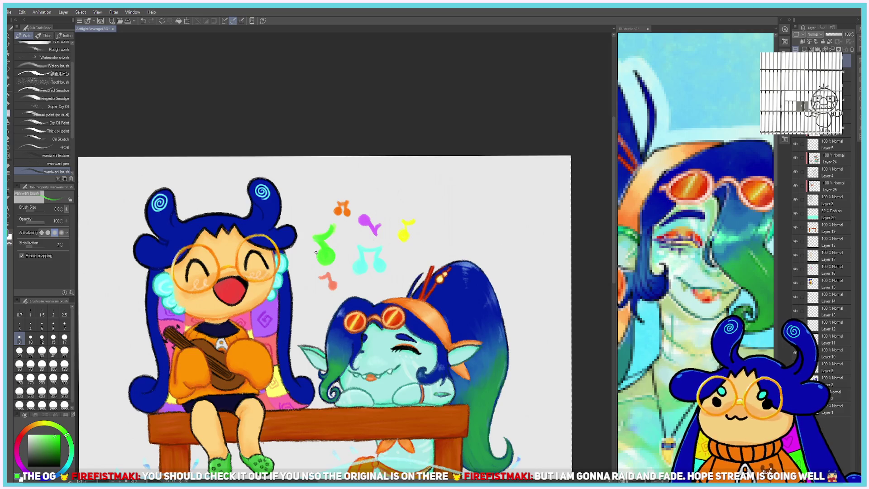
{"action": "scroll", "coordinate": [316, 252], "scroll_direction": "down", "scroll_amount": 3}
Sample the teal note's colour, shift it to a deeper blue, and shade the note's heads.
{"action": "scroll", "coordinate": [326, 260], "scroll_direction": "up", "scroll_amount": 3}
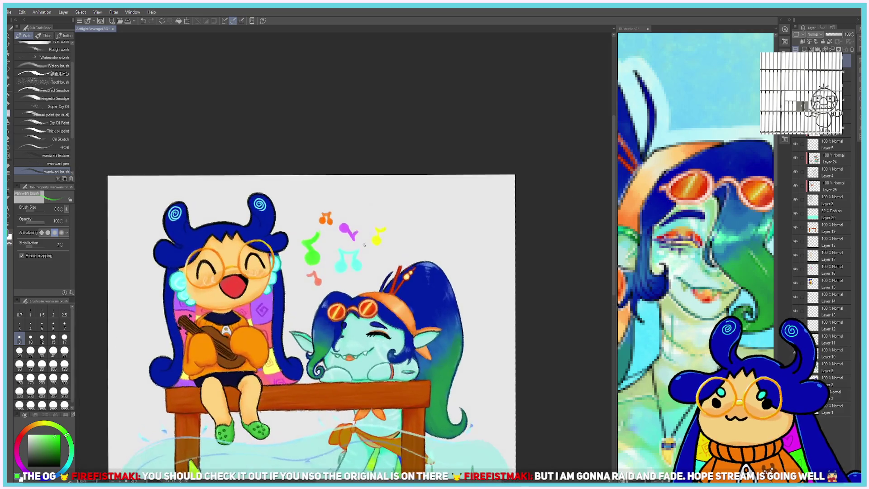
{"action": "scroll", "coordinate": [340, 272], "scroll_direction": "up", "scroll_amount": 2}
{"action": "left_click", "coordinate": [340, 273], "text": "alt"}
{"action": "left_click_drag", "start_coordinate": [64, 474], "coordinate": [56, 460]}
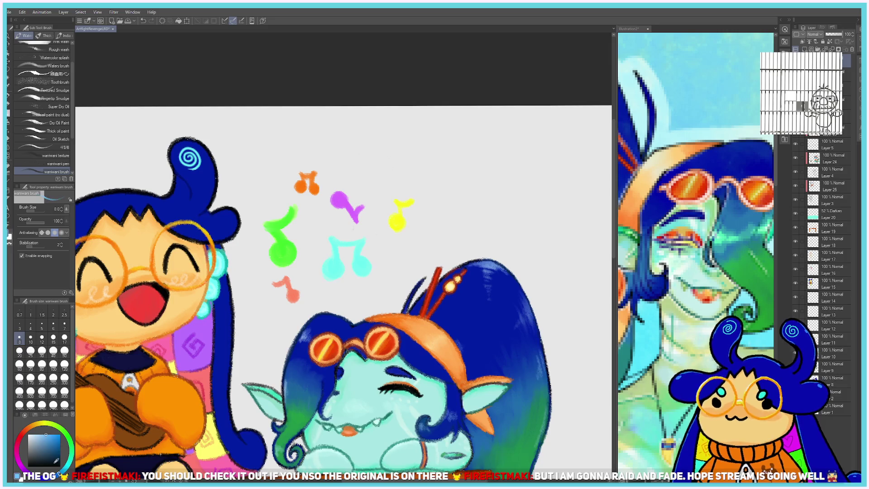
{"action": "mouse_move", "coordinate": [326, 267]}
{"action": "left_mouse_down"}
{"action": "mouse_move", "coordinate": [351, 242]}
{"action": "mouse_move", "coordinate": [364, 262]}
{"action": "left_mouse_up"}
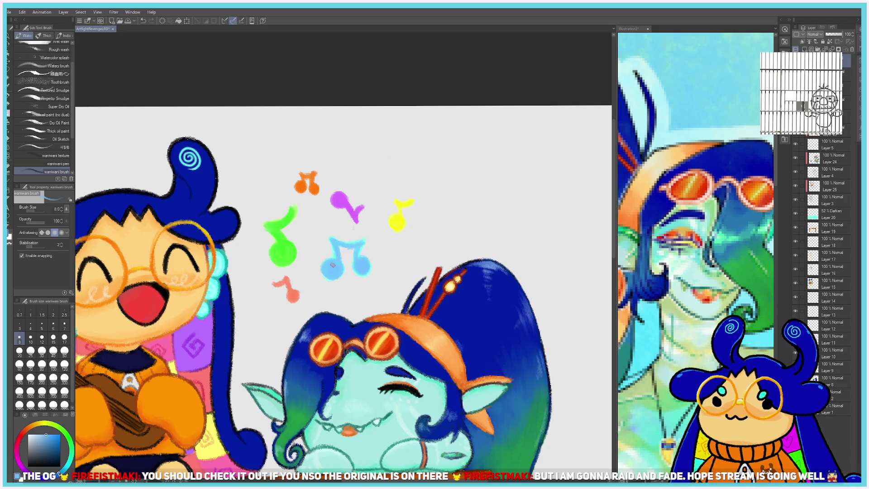
{"action": "scroll", "coordinate": [333, 265], "scroll_direction": "down", "scroll_amount": 2}
{"action": "scroll", "coordinate": [333, 265], "scroll_direction": "down", "scroll_amount": 2}
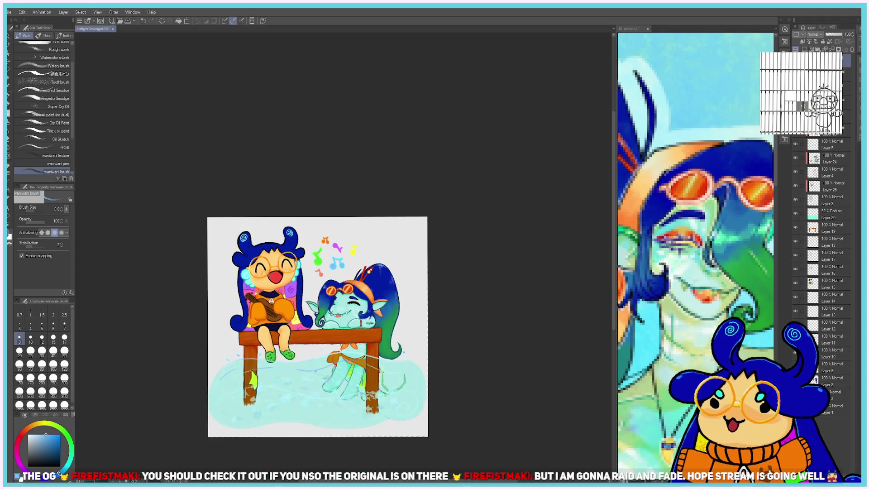
{"action": "scroll", "coordinate": [337, 261], "scroll_direction": "up", "scroll_amount": 2}
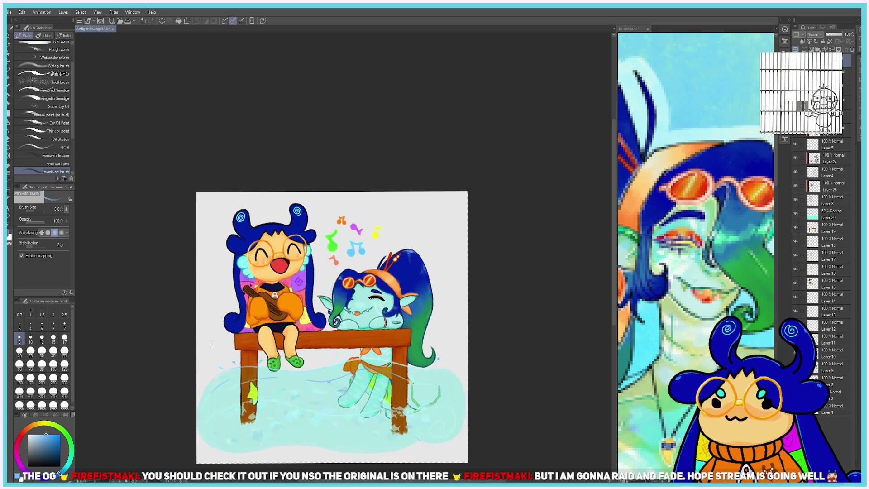
{"action": "scroll", "coordinate": [212, 344], "scroll_direction": "down", "scroll_amount": 1}
{"action": "scroll", "coordinate": [173, 364], "scroll_direction": "up", "scroll_amount": 2}
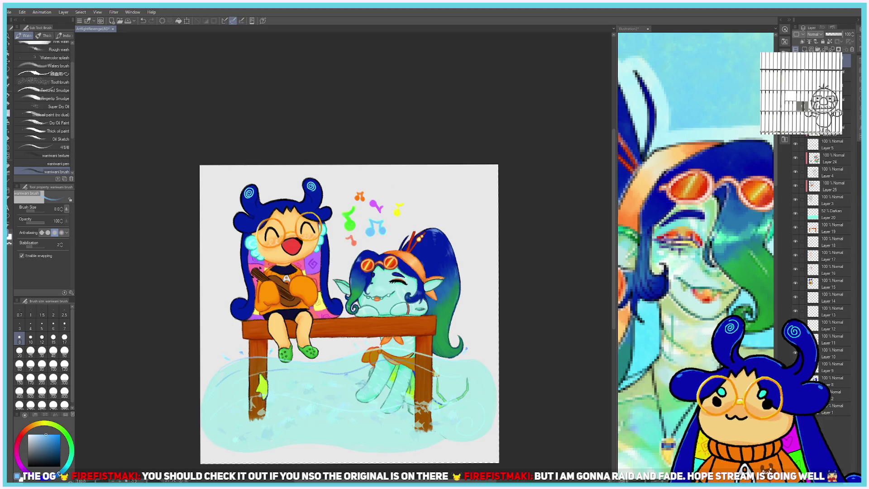
{"action": "left_click", "coordinate": [830, 395]}
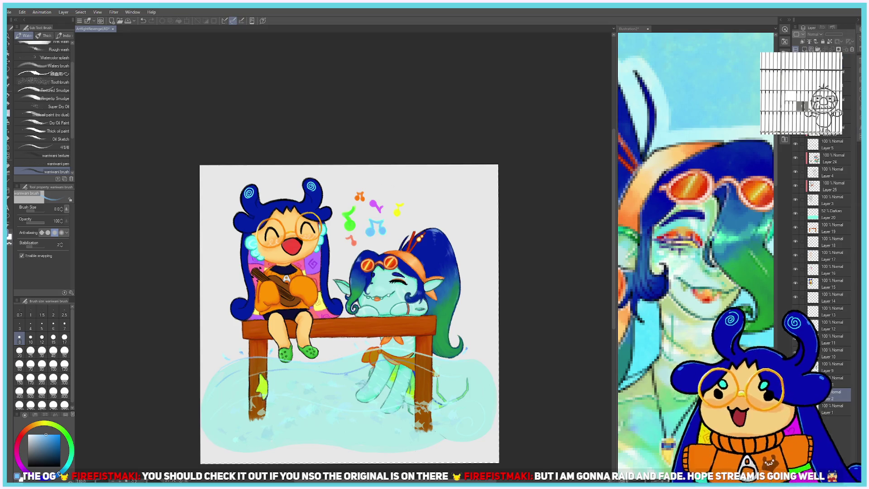
Delete Layer 2, add a new layer, and try a size-50 light cyan water stroke, then undo it.
{"action": "left_click", "coordinate": [852, 51]}
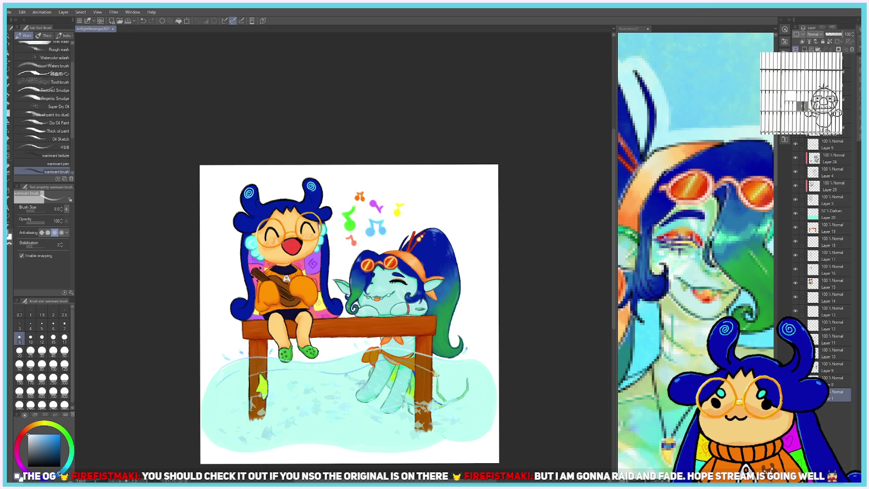
{"action": "left_click", "coordinate": [796, 48]}
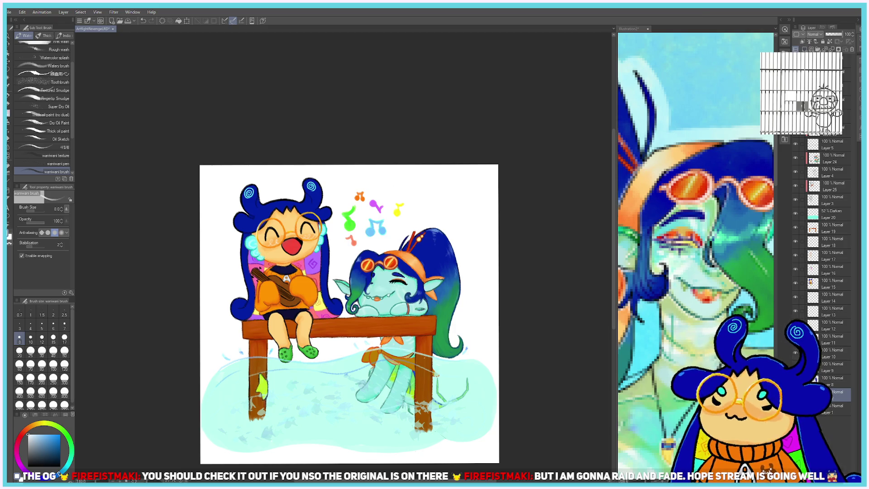
{"action": "scroll", "coordinate": [312, 415], "scroll_direction": "down", "scroll_amount": 2}
{"action": "scroll", "coordinate": [314, 426], "scroll_direction": "up", "scroll_amount": 1}
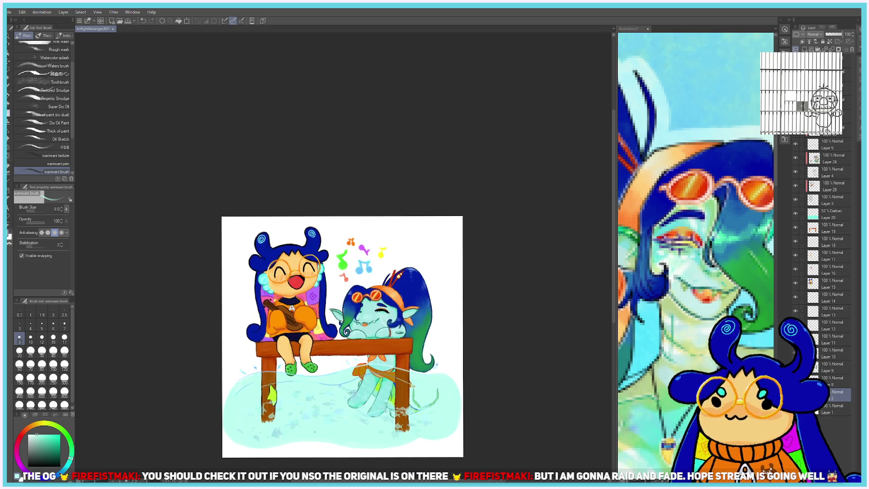
{"action": "left_click", "coordinate": [53, 350]}
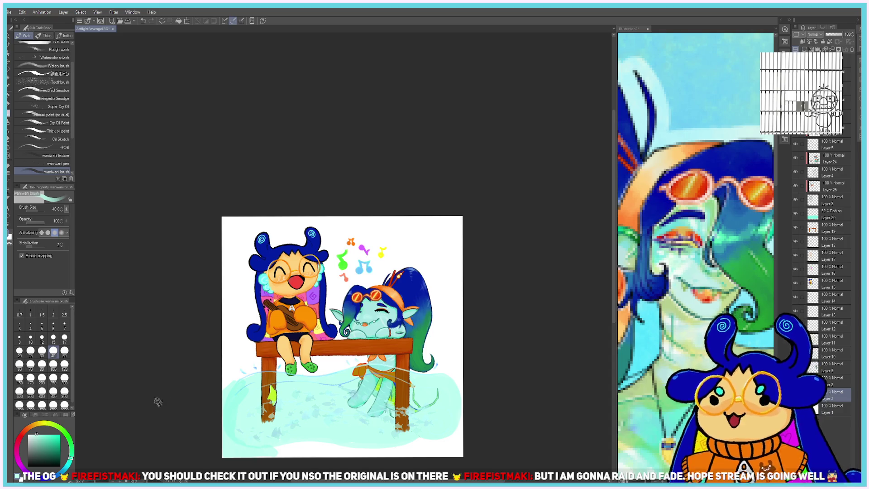
{"action": "left_click", "coordinate": [64, 352]}
{"action": "left_click_drag", "start_coordinate": [242, 448], "coordinate": [410, 449]}
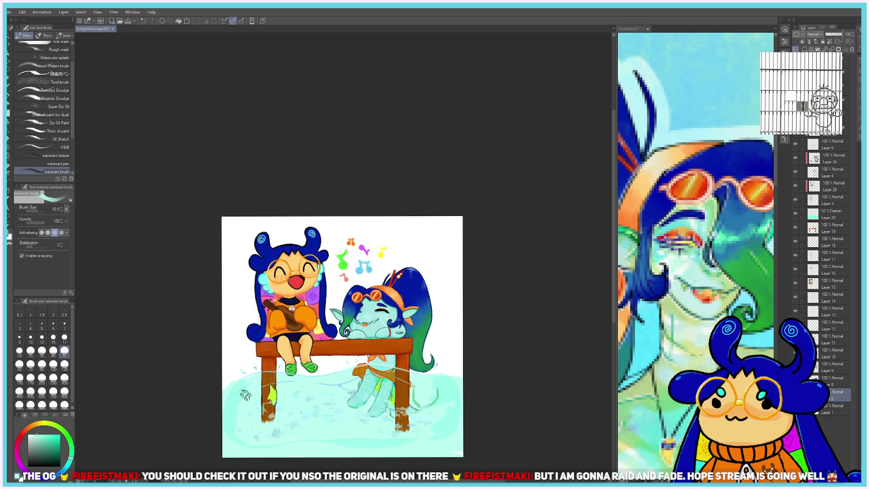
{"action": "key", "text": "ctrl+z"}
On Layer 20, erase the water's lower-left, left and right edges with a size-50 eraser.
{"action": "left_click", "coordinate": [828, 210]}
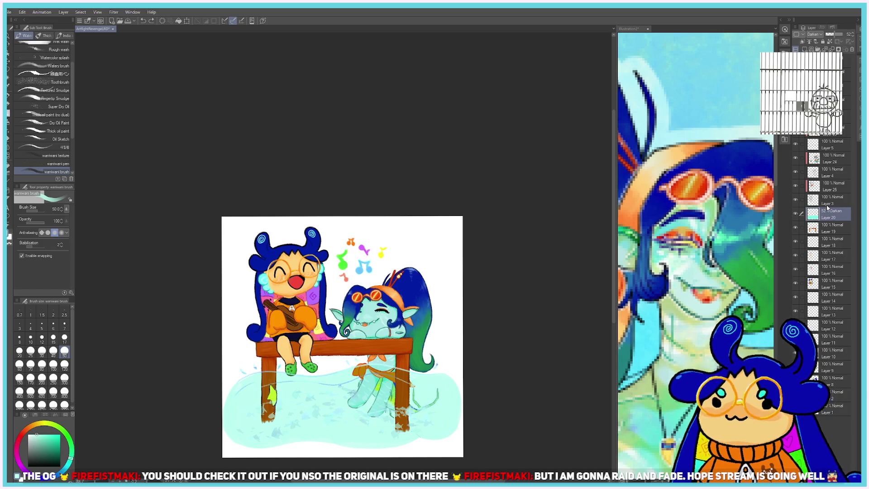
{"action": "key", "text": "e"}
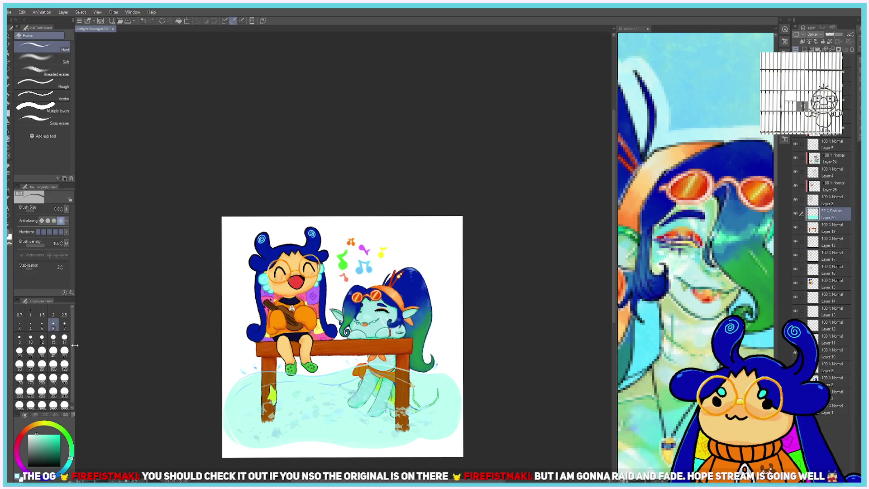
{"action": "left_click", "coordinate": [65, 352]}
{"action": "left_click_drag", "start_coordinate": [227, 398], "coordinate": [254, 451]}
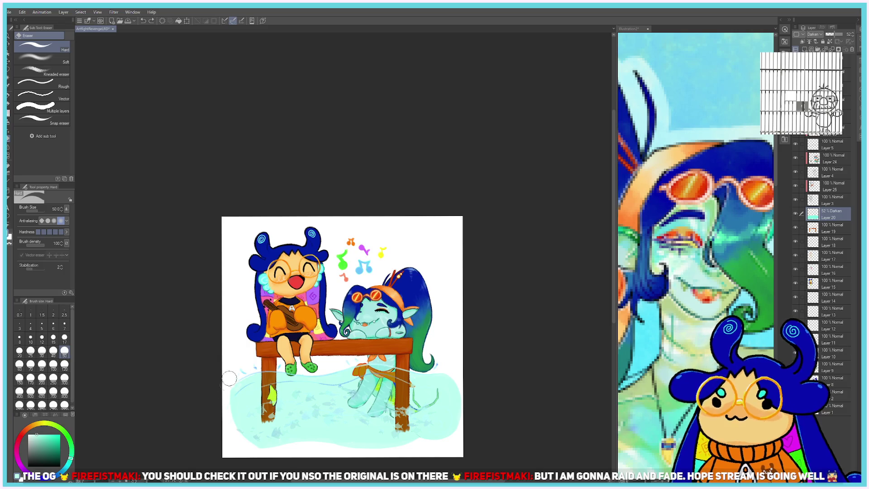
{"action": "left_click_drag", "start_coordinate": [229, 378], "coordinate": [230, 418]}
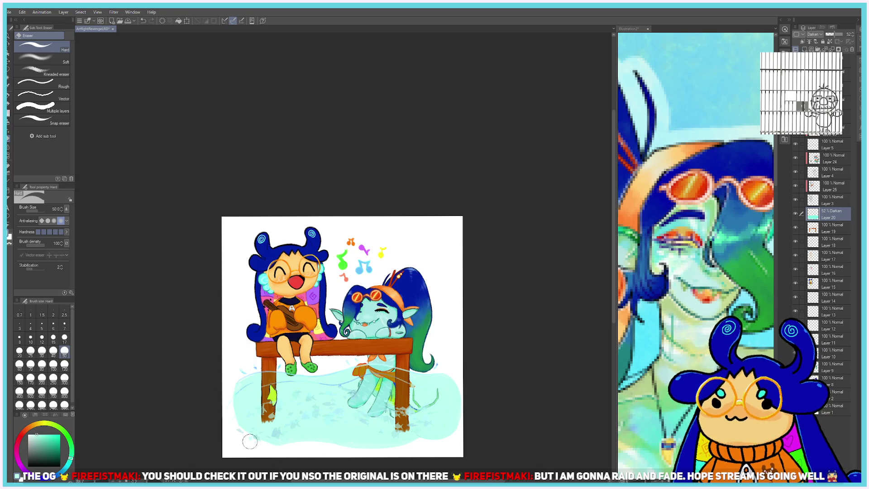
{"action": "left_click_drag", "start_coordinate": [452, 446], "coordinate": [455, 401]}
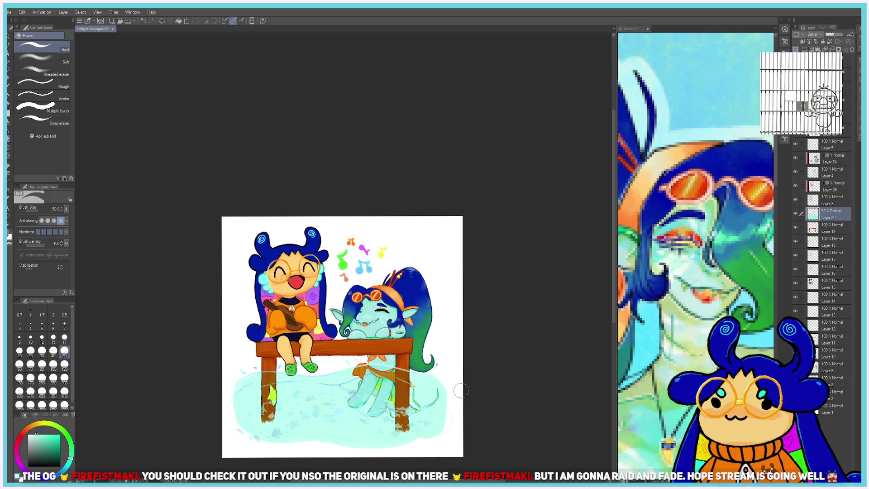
On a higher layer, erase specks from the lower-left water, then change the eraser size to 30 and 250.
{"action": "left_click", "coordinate": [822, 198]}
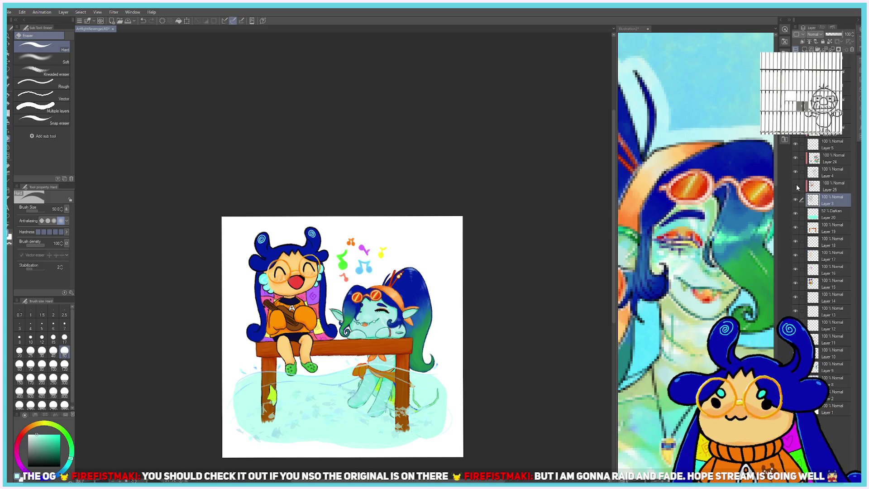
{"action": "left_click", "coordinate": [822, 116]}
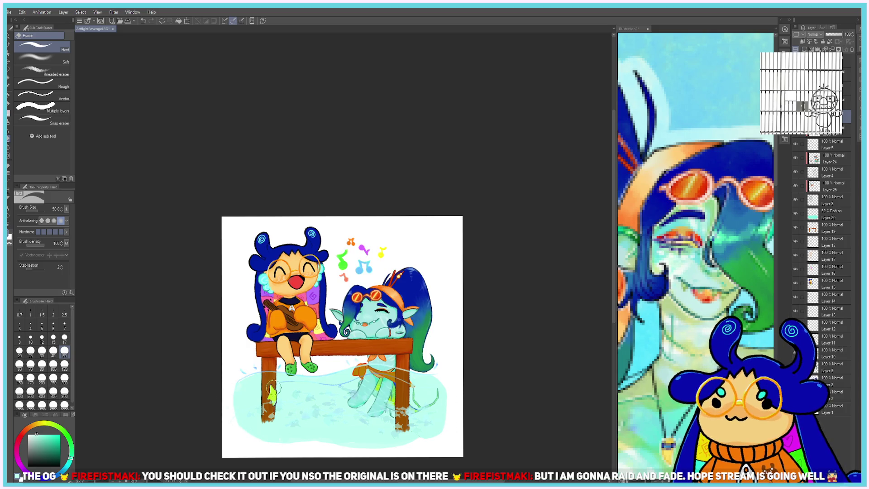
{"action": "left_click_drag", "start_coordinate": [298, 428], "coordinate": [229, 422]}
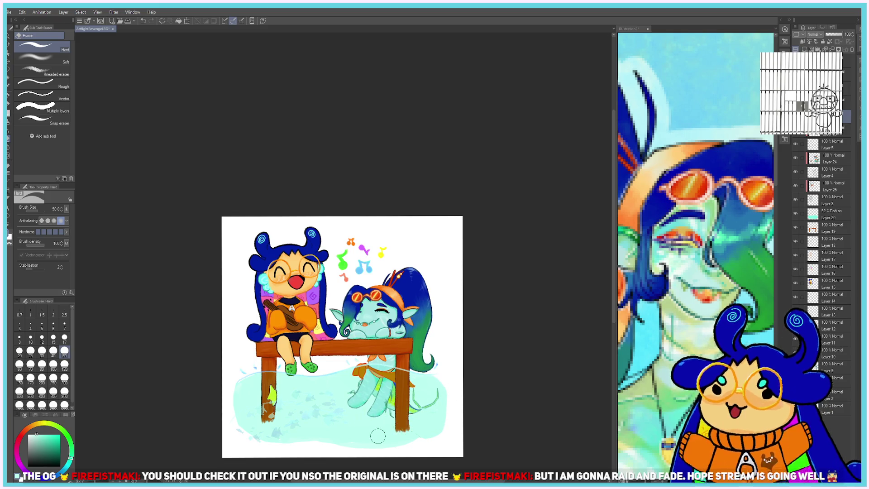
{"action": "left_click", "coordinate": [42, 351]}
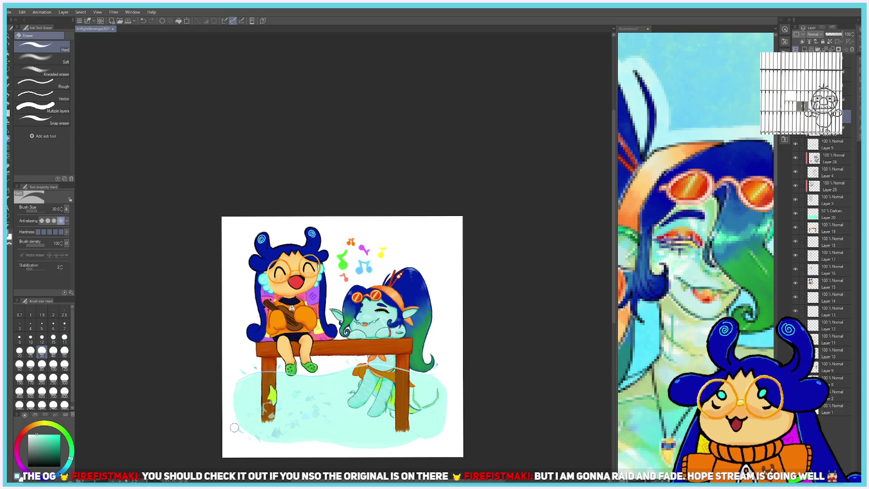
{"action": "left_click", "coordinate": [53, 378]}
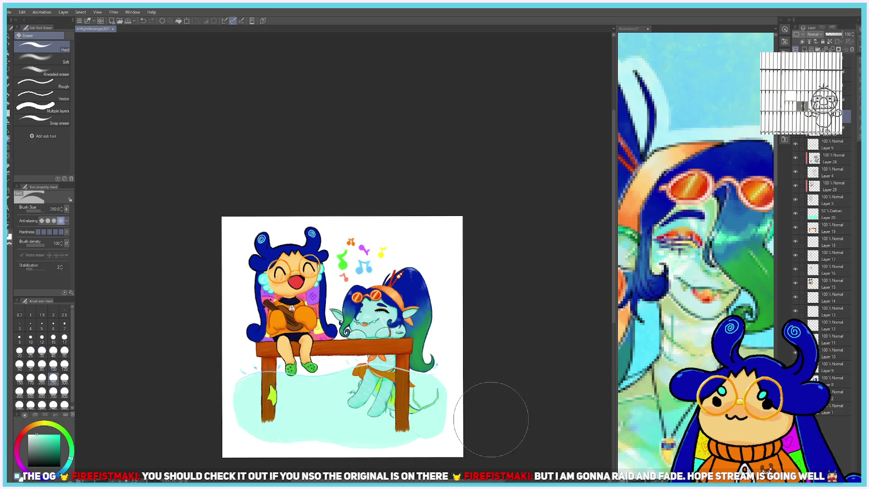
{"action": "scroll", "coordinate": [371, 419], "scroll_direction": "up", "scroll_amount": 3}
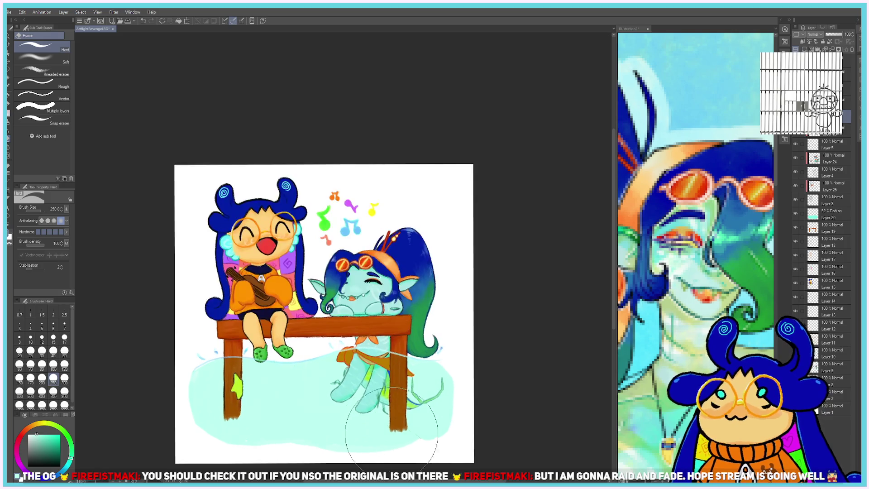
{"action": "key", "text": "b"}
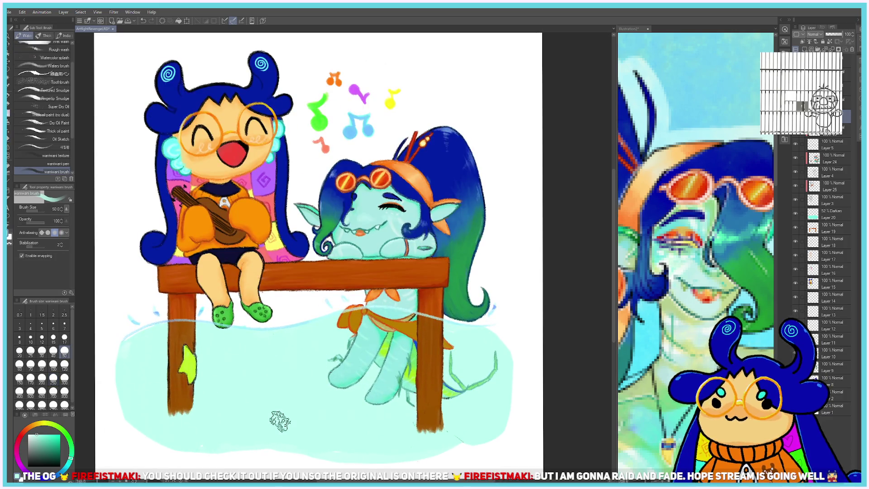
{"action": "left_click", "coordinate": [280, 422], "text": "alt"}
{"action": "left_click", "coordinate": [42, 335]}
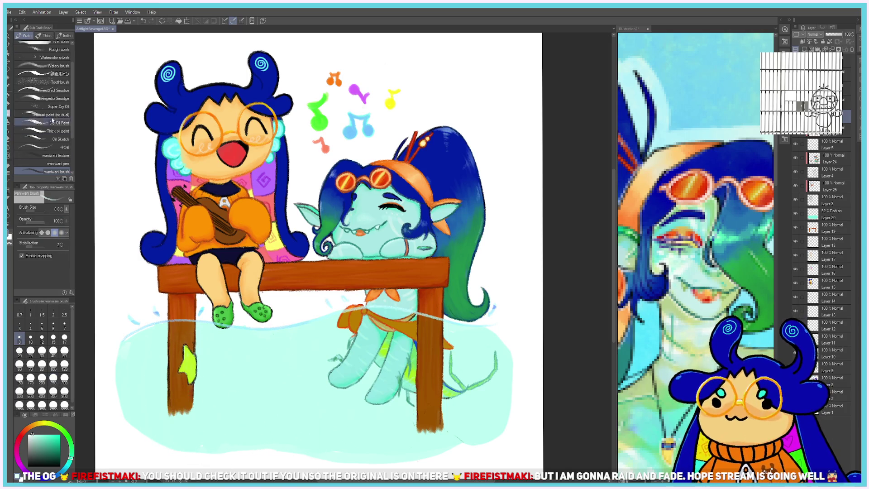
{"action": "left_click", "coordinate": [45, 35]}
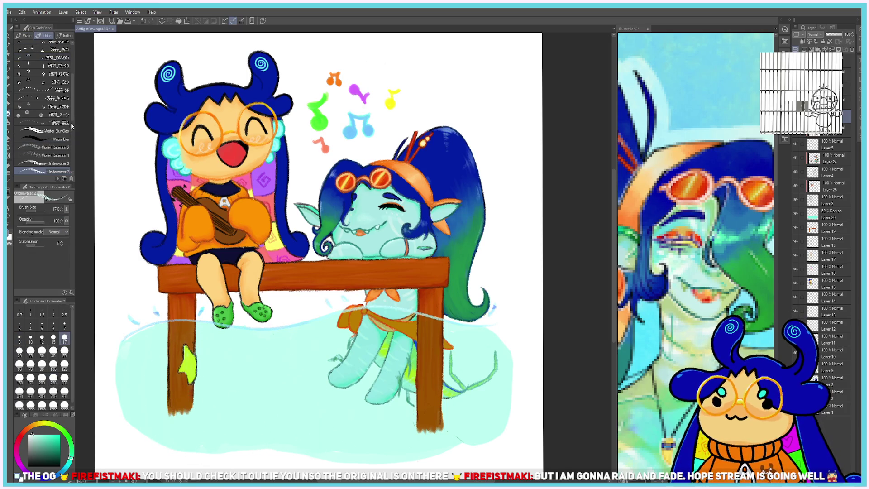
{"action": "scroll", "coordinate": [73, 115], "scroll_direction": "down", "scroll_amount": 5}
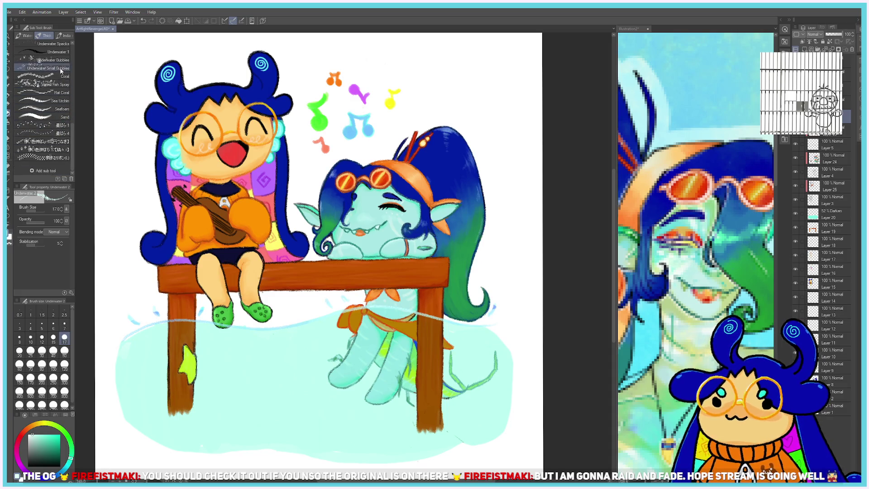
{"action": "left_click", "coordinate": [59, 101]}
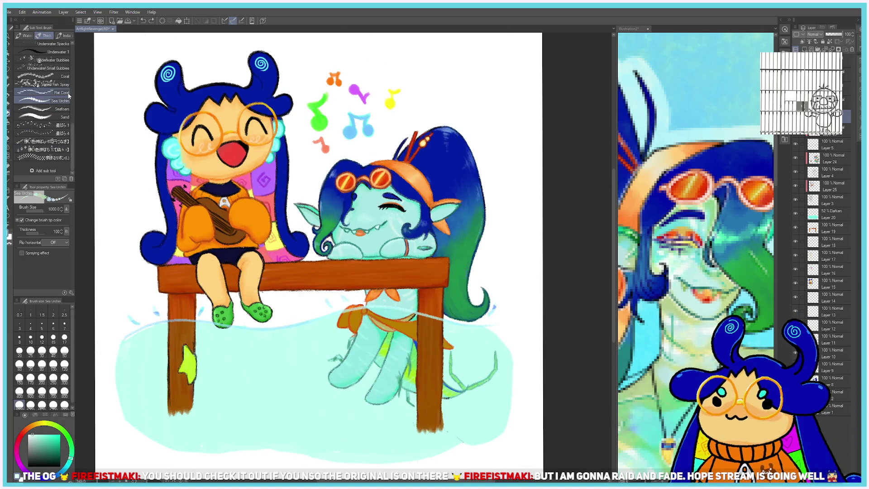
{"action": "left_click", "coordinate": [53, 59]}
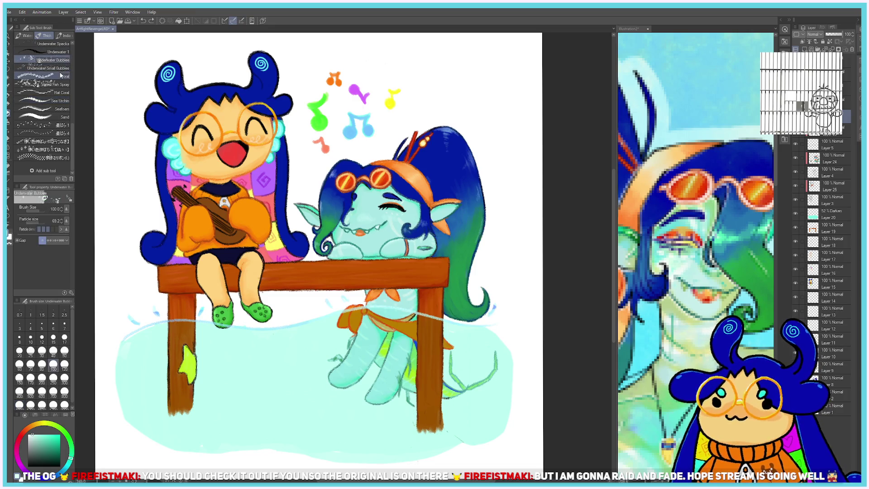
{"action": "mouse_move", "coordinate": [227, 417]}
{"action": "left_mouse_down"}
{"action": "mouse_move", "coordinate": [159, 393]}
{"action": "mouse_move", "coordinate": [186, 398]}
{"action": "left_mouse_up"}
{"action": "key", "text": "ctrl+z"}
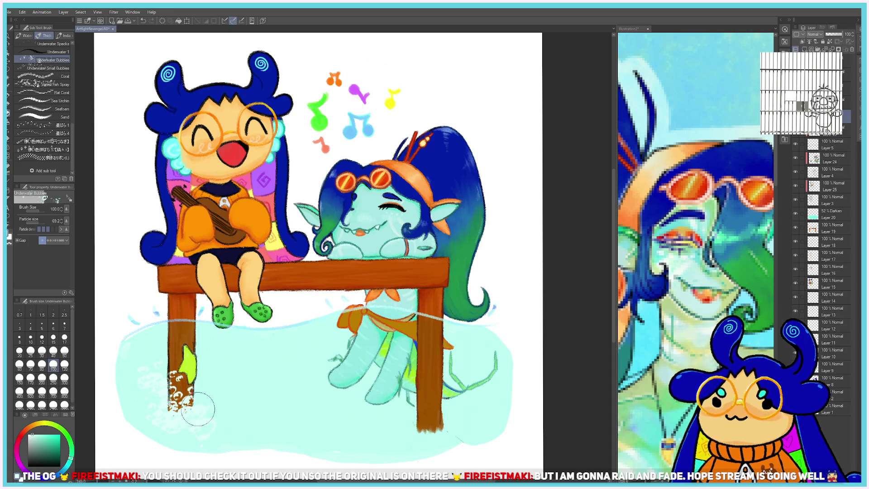
{"action": "mouse_move", "coordinate": [421, 406]}
{"action": "left_mouse_down"}
{"action": "mouse_move", "coordinate": [431, 430]}
{"action": "mouse_move", "coordinate": [484, 407]}
{"action": "left_mouse_up"}
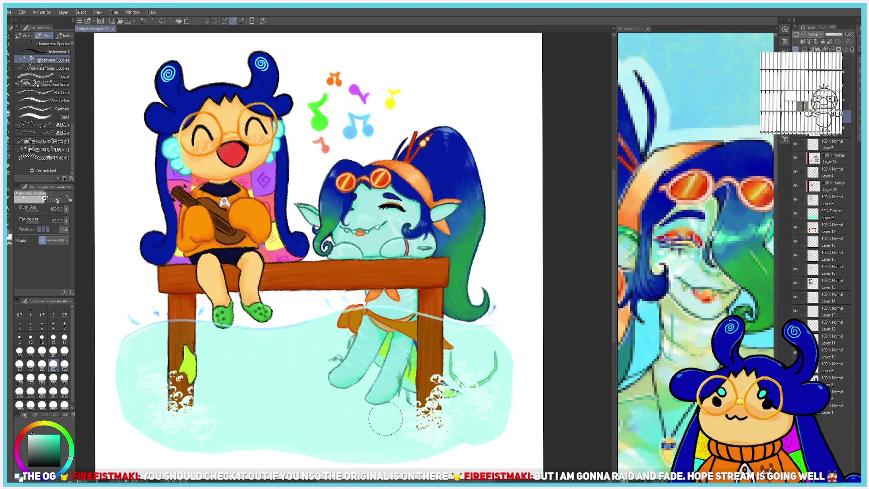
{"action": "key", "text": "ctrl+z"}
{"action": "key", "text": "ctrl+z"}
{"action": "scroll", "coordinate": [386, 419], "scroll_direction": "down", "scroll_amount": 2}
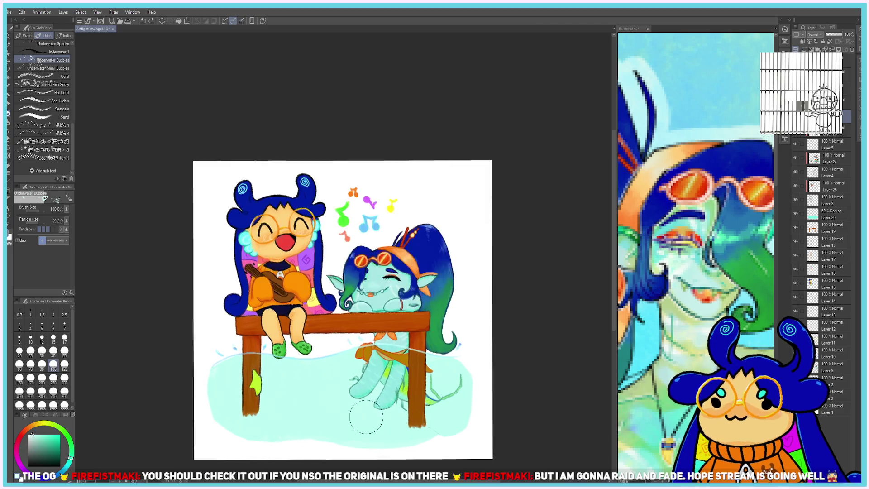
Spray teal fish between the table legs with the Varied Fish Spray brush.
{"action": "scroll", "coordinate": [365, 416], "scroll_direction": "up", "scroll_amount": 2}
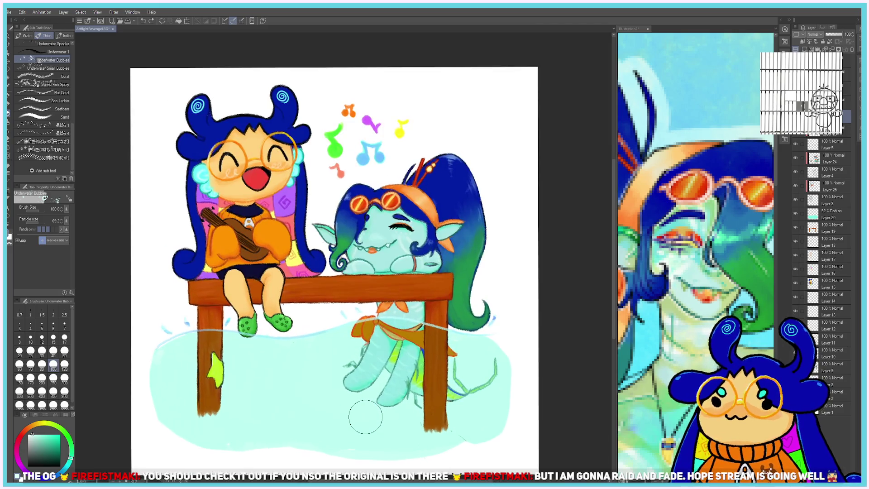
{"action": "left_click", "coordinate": [43, 125]}
{"action": "left_click", "coordinate": [60, 86]}
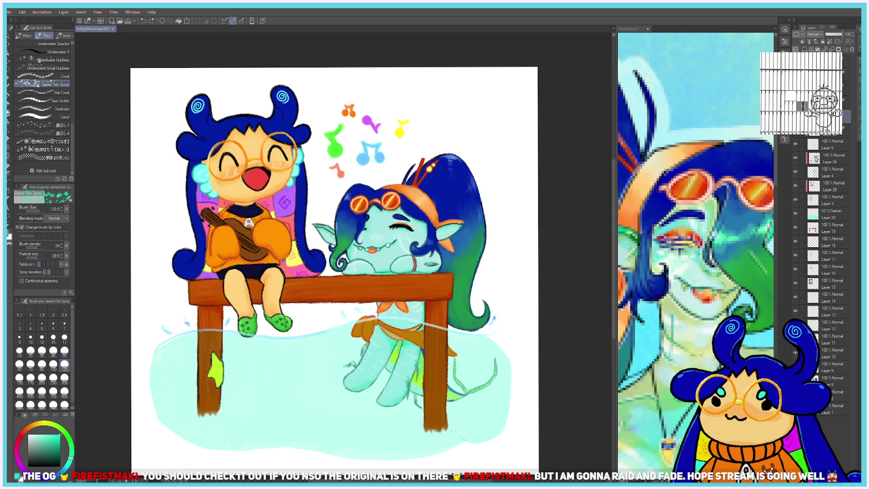
{"action": "key", "text": "x"}
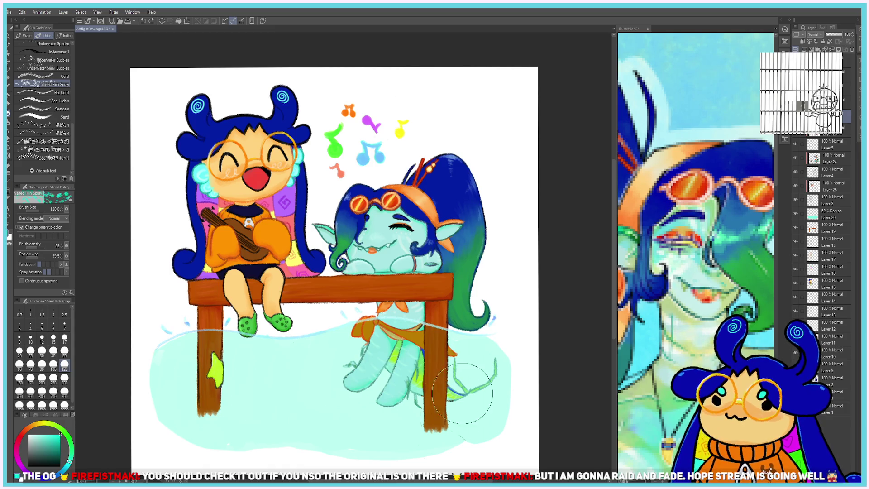
{"action": "mouse_move", "coordinate": [480, 367]}
{"action": "left_mouse_down"}
{"action": "mouse_move", "coordinate": [199, 384]}
{"action": "mouse_move", "coordinate": [255, 356]}
{"action": "left_mouse_up"}
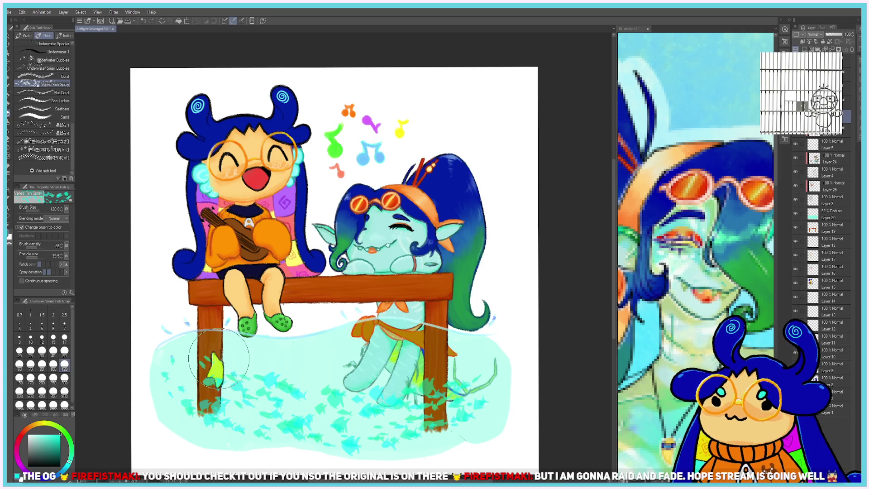
Spray more teal fish across the lower water, undoing and re-spraying twice.
{"action": "scroll", "coordinate": [219, 357], "scroll_direction": "down", "scroll_amount": 3}
{"action": "scroll", "coordinate": [219, 358], "scroll_direction": "up", "scroll_amount": 2}
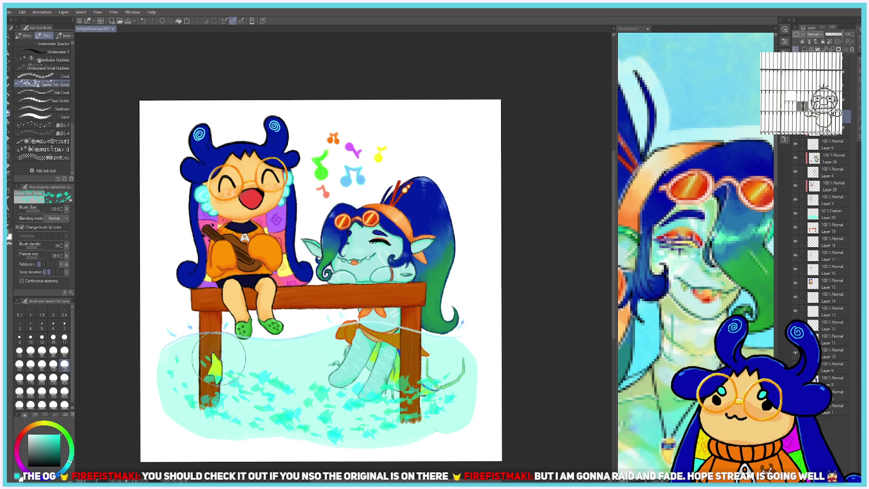
{"action": "left_click_drag", "start_coordinate": [181, 398], "coordinate": [490, 387]}
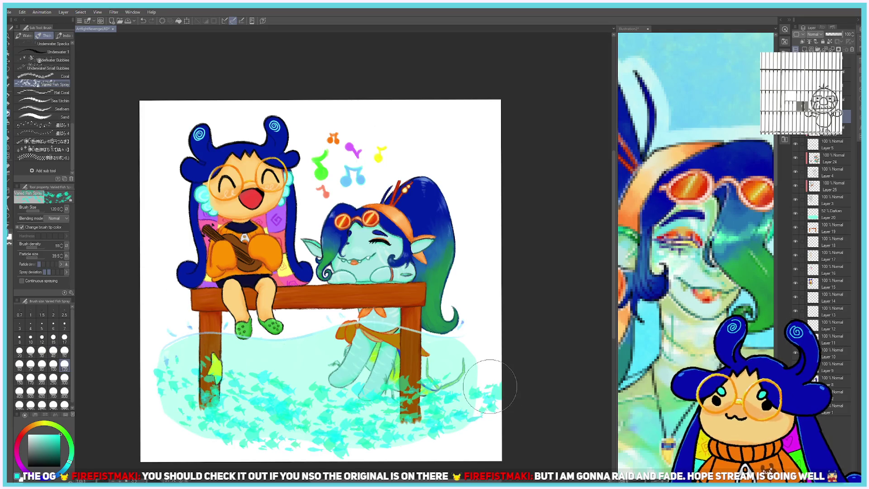
{"action": "key", "text": "ctrl+z"}
{"action": "left_click_drag", "start_coordinate": [188, 394], "coordinate": [466, 389]}
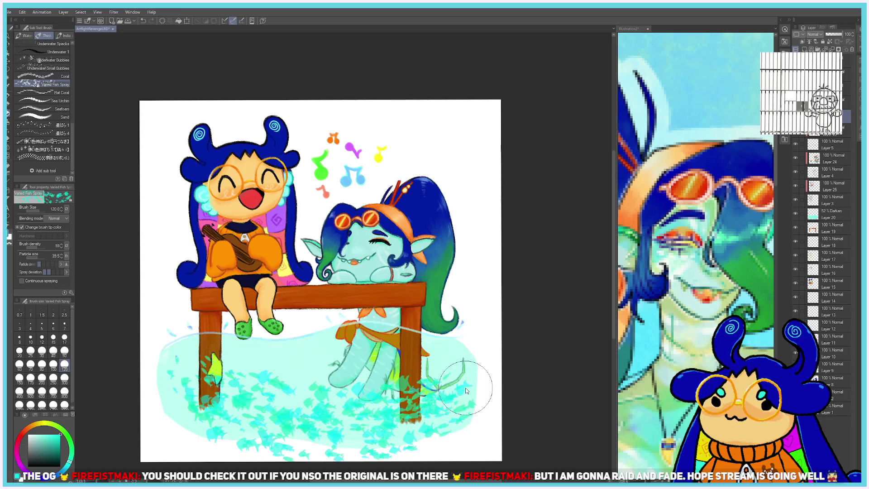
{"action": "key", "text": "ctrl+z"}
{"action": "left_click_drag", "start_coordinate": [163, 371], "coordinate": [452, 395]}
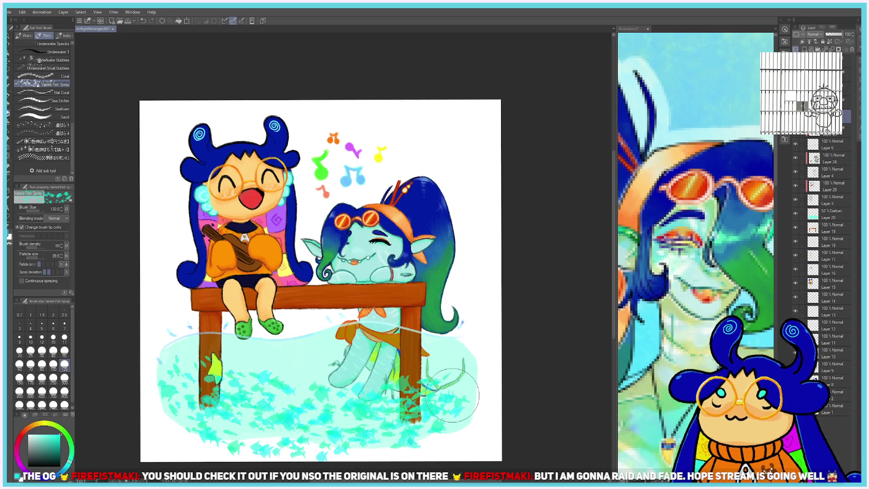
{"action": "scroll", "coordinate": [453, 395], "scroll_direction": "down", "scroll_amount": 3}
{"action": "scroll", "coordinate": [453, 362], "scroll_direction": "up", "scroll_amount": 1}
{"action": "scroll", "coordinate": [408, 353], "scroll_direction": "up", "scroll_amount": 2}
{"action": "scroll", "coordinate": [392, 368], "scroll_direction": "up", "scroll_amount": 1}
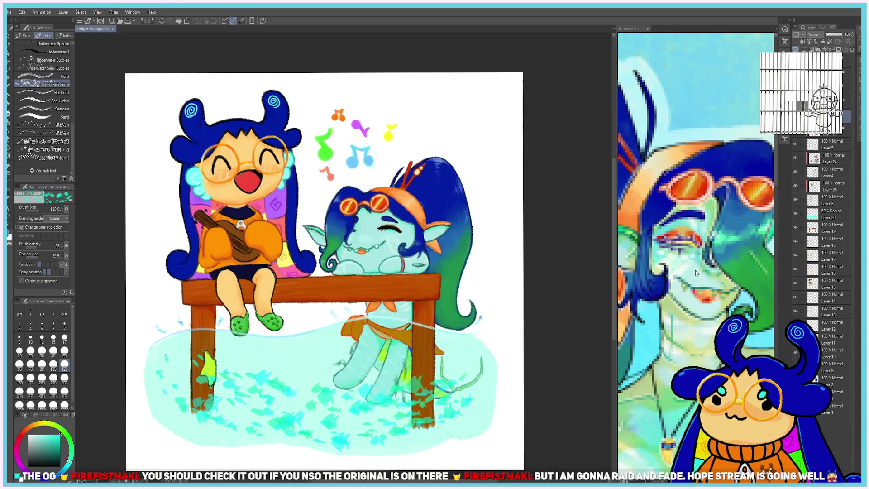
On Layer 20, erase the water's lower-right edge with a size-30 eraser.
{"action": "left_click", "coordinate": [830, 214]}
{"action": "key", "text": "e"}
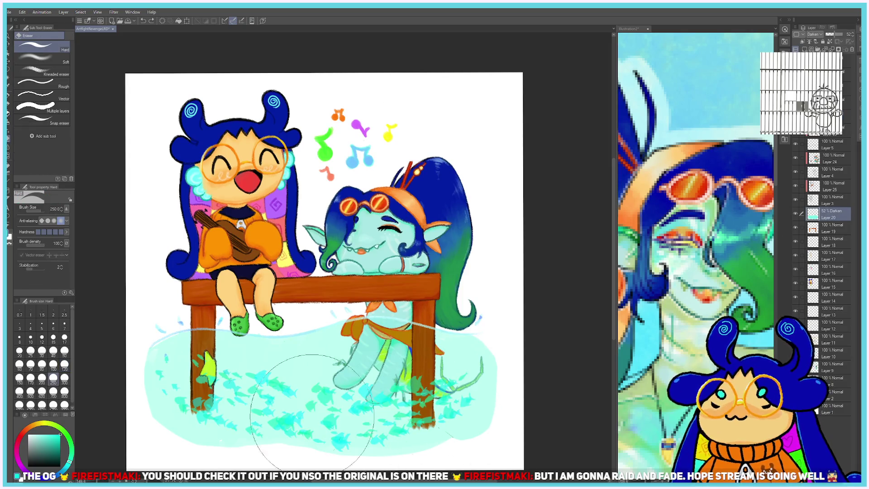
{"action": "left_click", "coordinate": [65, 339]}
{"action": "left_click", "coordinate": [43, 352]}
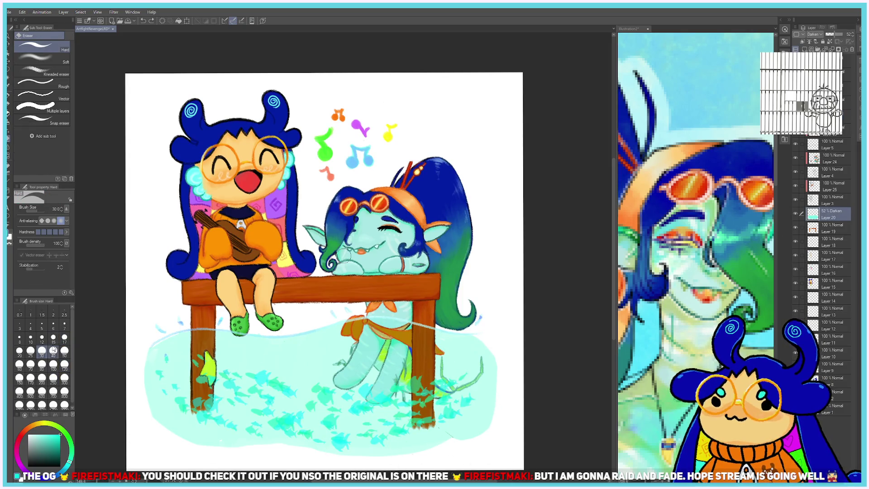
{"action": "left_click_drag", "start_coordinate": [480, 427], "coordinate": [477, 429]}
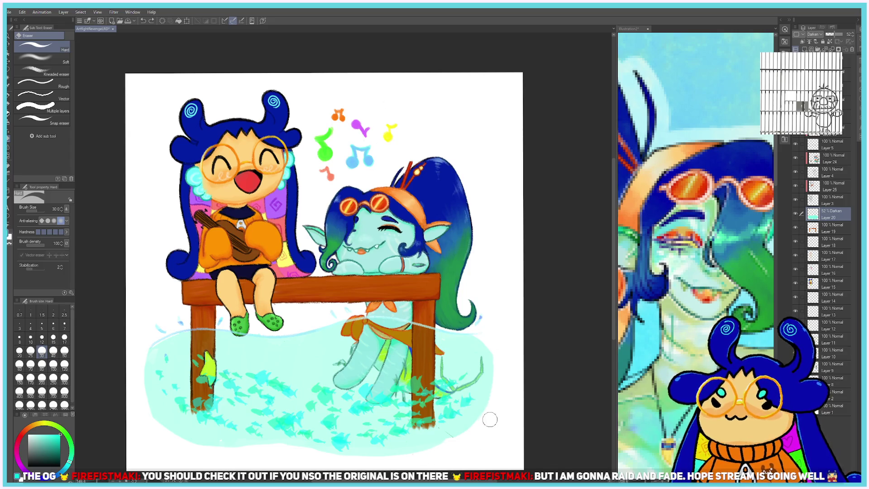
Paint light cyan along the water's bottom and left edge with a size-50 watercolour brush.
{"action": "key", "text": "b"}
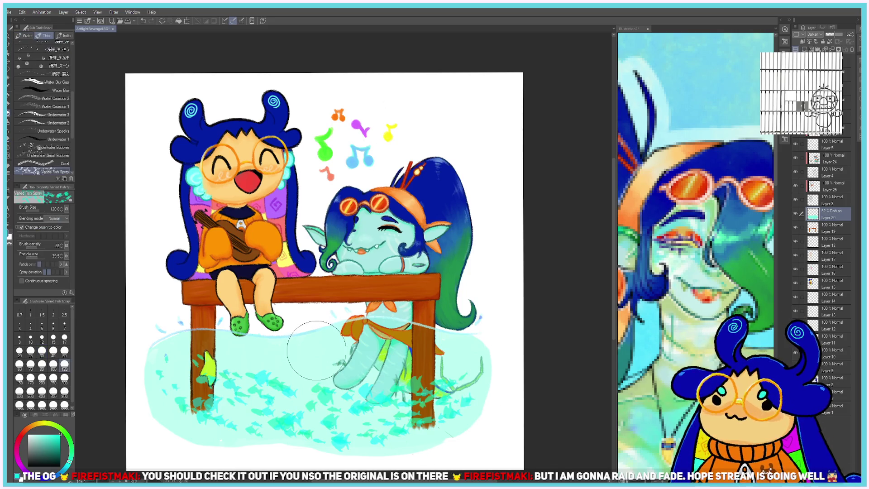
{"action": "left_click", "coordinate": [53, 351]}
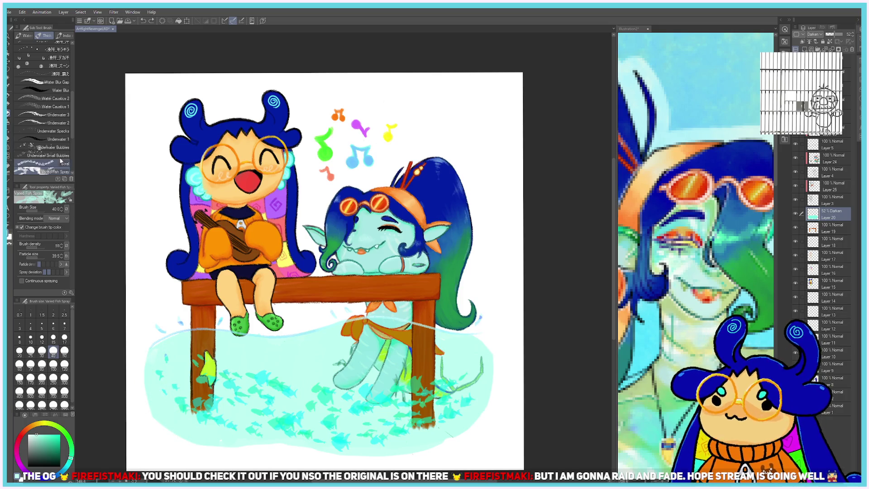
{"action": "left_click", "coordinate": [25, 36]}
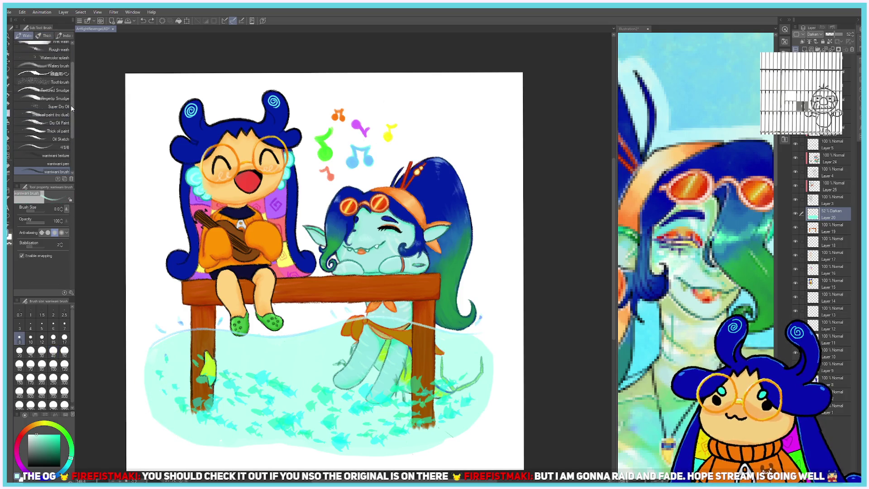
{"action": "scroll", "coordinate": [71, 108], "scroll_direction": "down", "scroll_amount": 3}
{"action": "left_click", "coordinate": [65, 351]}
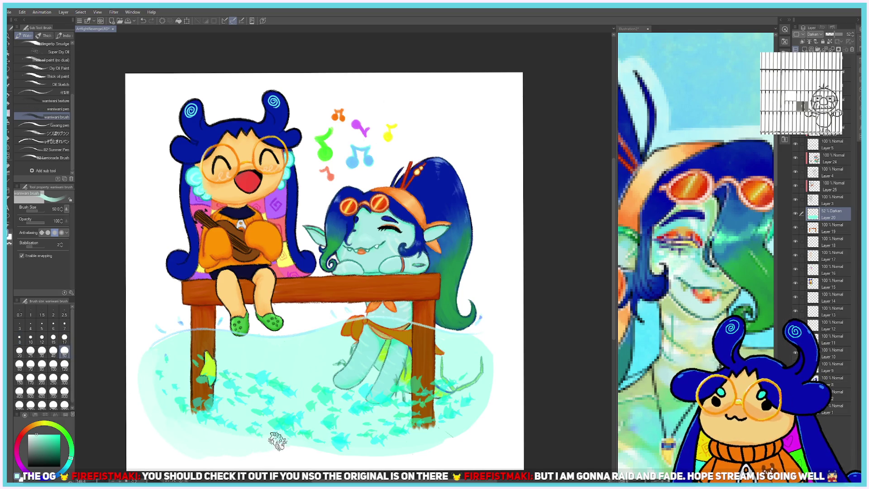
{"action": "mouse_move", "coordinate": [262, 446]}
{"action": "left_mouse_down"}
{"action": "mouse_move", "coordinate": [328, 460]}
{"action": "mouse_move", "coordinate": [426, 436]}
{"action": "mouse_move", "coordinate": [495, 371]}
{"action": "mouse_move", "coordinate": [469, 413]}
{"action": "left_mouse_up"}
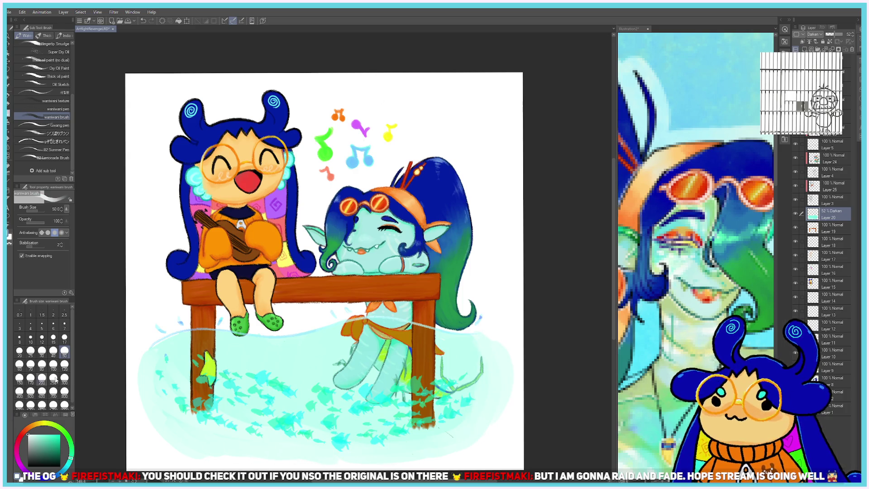
{"action": "left_click_drag", "start_coordinate": [149, 359], "coordinate": [150, 432]}
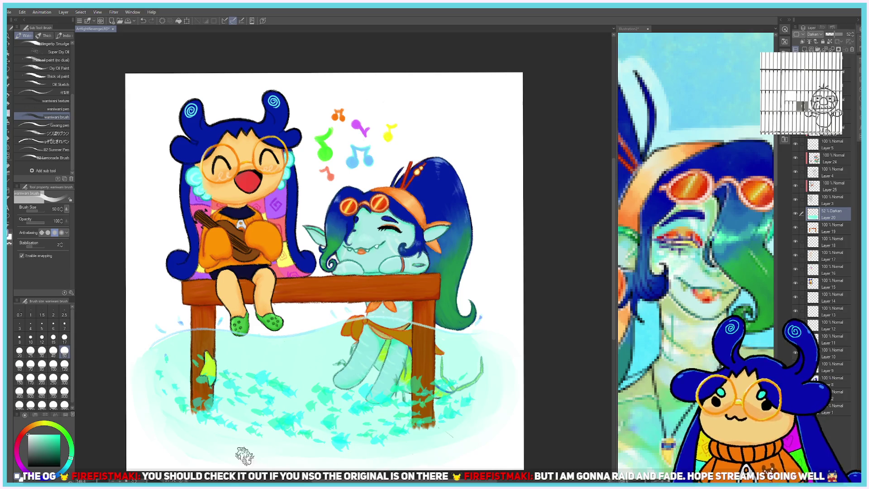
{"action": "scroll", "coordinate": [138, 361], "scroll_direction": "down", "scroll_amount": 3}
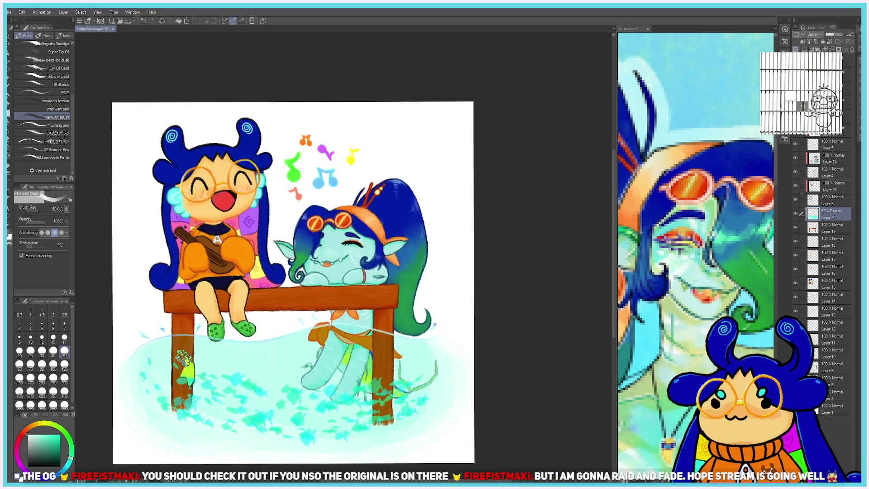
{"action": "scroll", "coordinate": [327, 444], "scroll_direction": "up", "scroll_amount": 1}
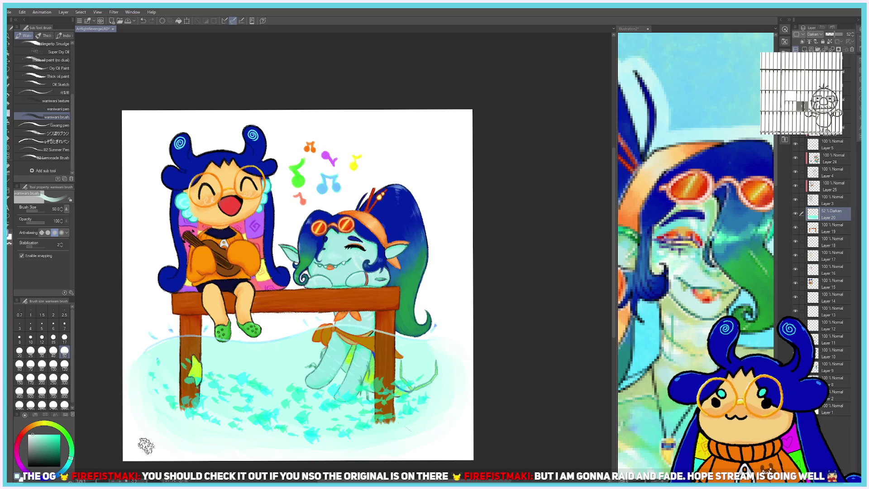
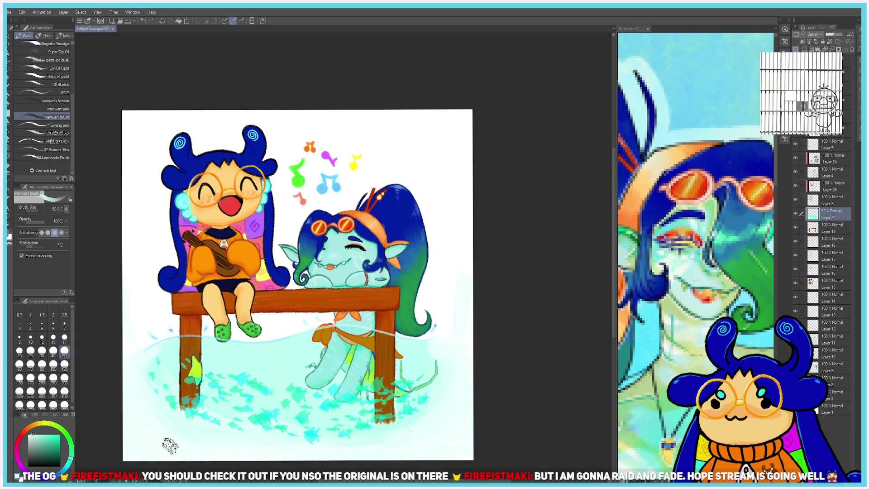
Brush a pale yellow wash across the top-left and top-right background.
{"action": "left_click", "coordinate": [46, 424]}
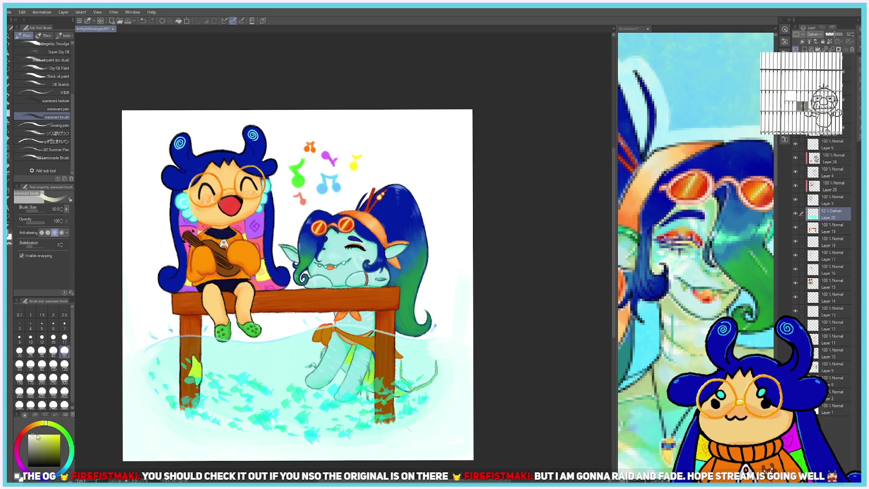
{"action": "mouse_move", "coordinate": [109, 154]}
{"action": "left_mouse_down"}
{"action": "mouse_move", "coordinate": [237, 78]}
{"action": "mouse_move", "coordinate": [301, 64]}
{"action": "mouse_move", "coordinate": [117, 226]}
{"action": "left_mouse_up"}
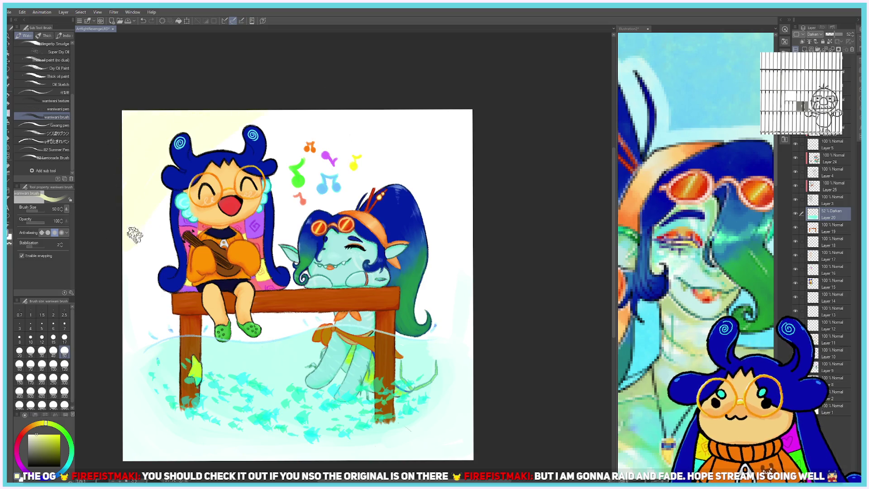
{"action": "left_click_drag", "start_coordinate": [274, 184], "coordinate": [498, 133]}
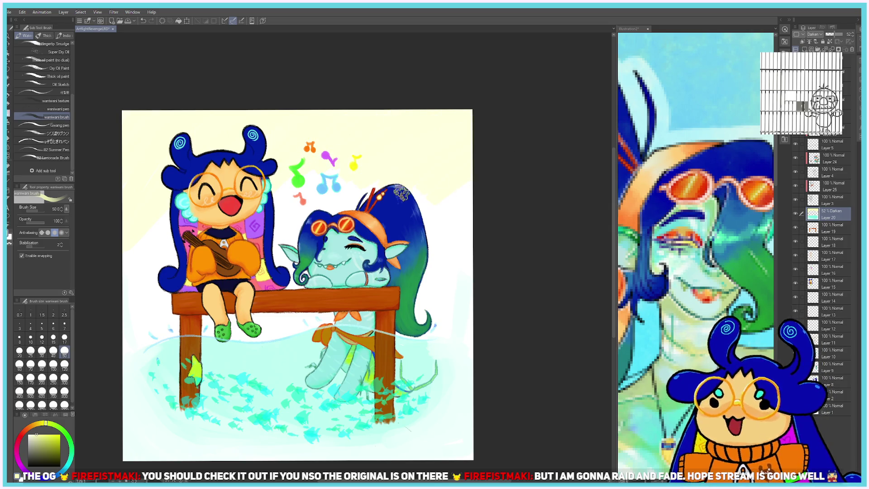
Eyedrop white from the background as the new paint colour.
{"action": "left_click", "coordinate": [43, 448]}
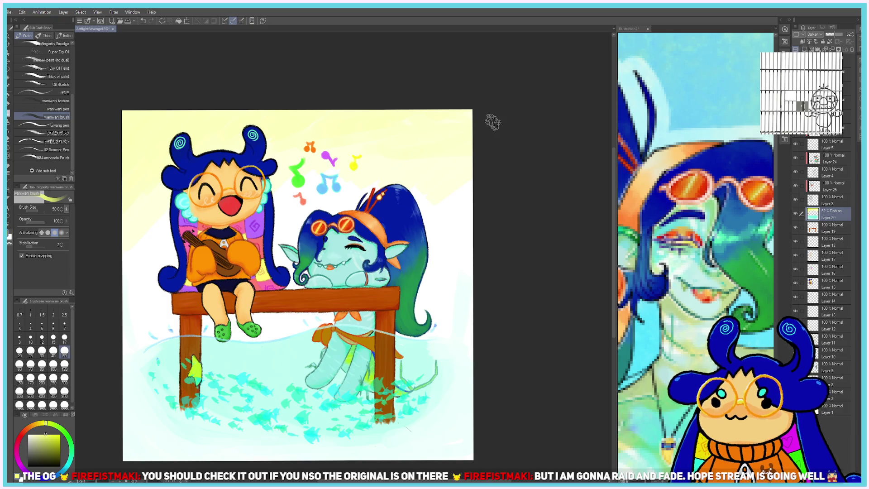
{"action": "left_click", "coordinate": [456, 245], "text": "alt"}
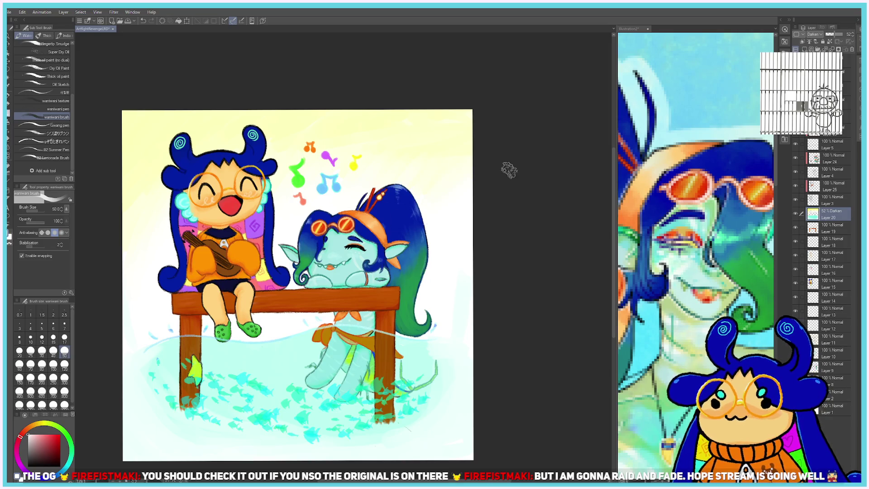
{"action": "scroll", "coordinate": [509, 170], "scroll_direction": "down", "scroll_amount": 2}
{"action": "scroll", "coordinate": [498, 169], "scroll_direction": "up", "scroll_amount": 4}
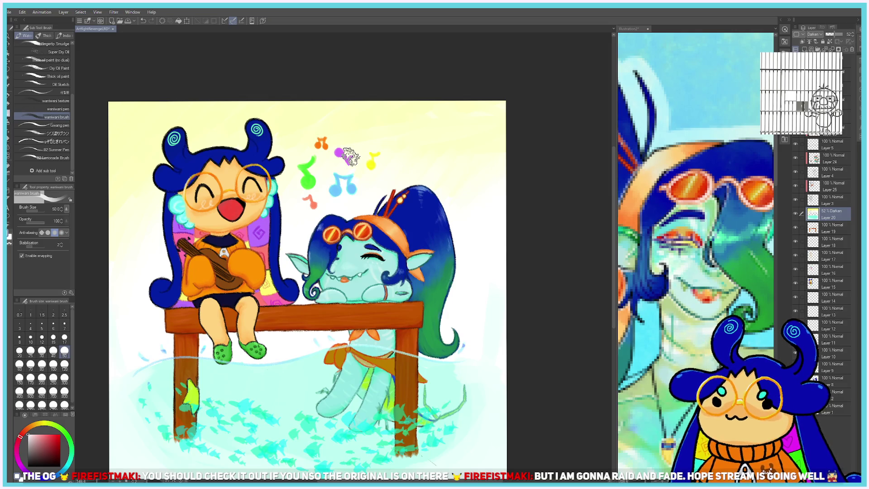
Sample the pale background colour, move to a Normal layer at brush size 5, and highlight the red note.
{"action": "scroll", "coordinate": [297, 154], "scroll_direction": "up", "scroll_amount": 1}
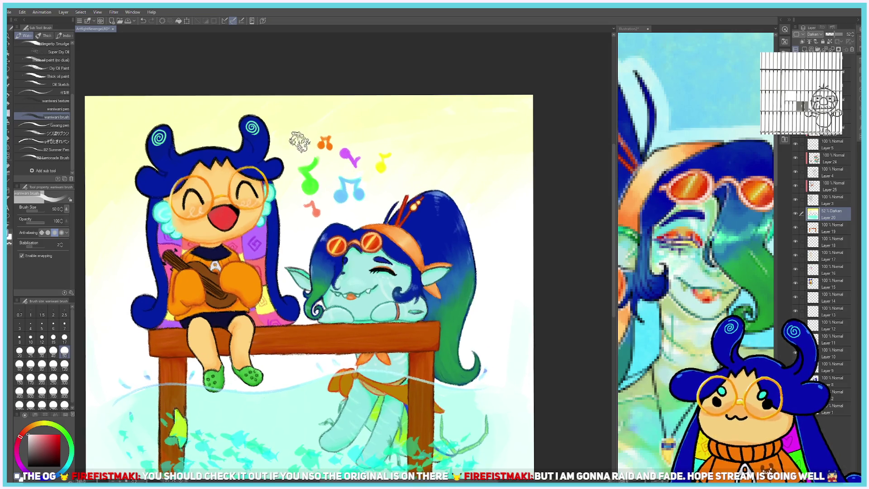
{"action": "left_click", "coordinate": [294, 218], "text": "alt"}
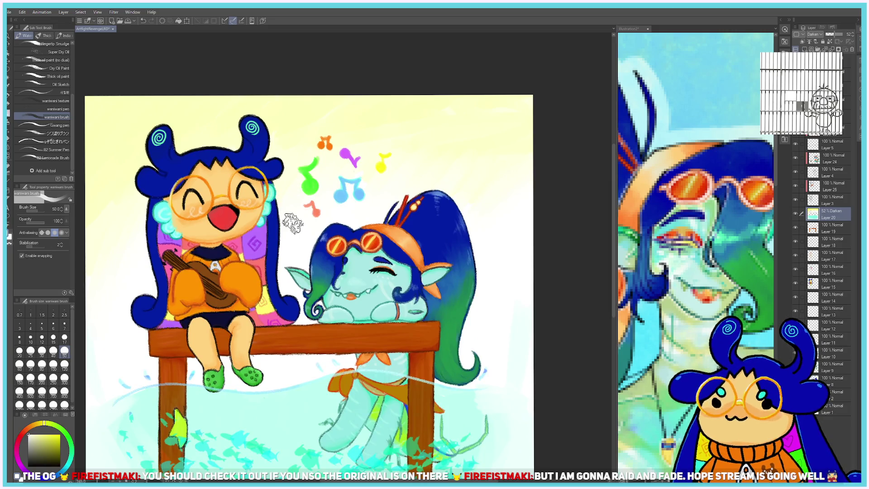
{"action": "left_click", "coordinate": [828, 60]}
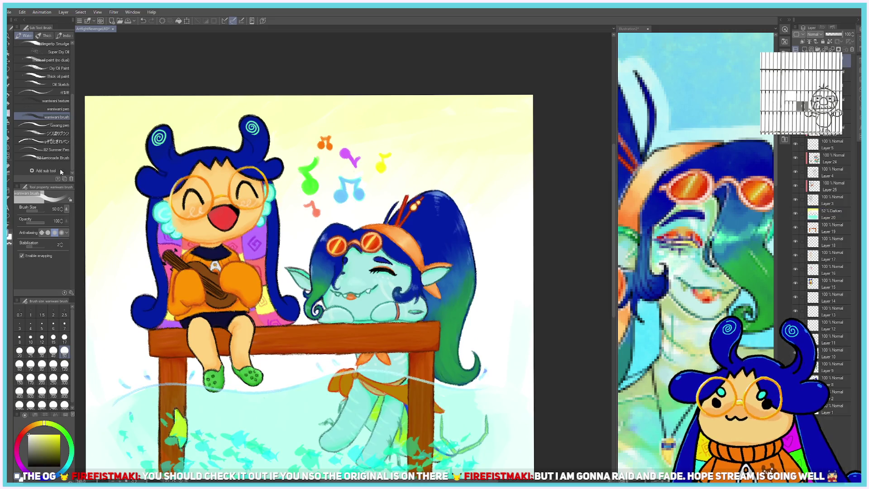
{"action": "left_click", "coordinate": [43, 326]}
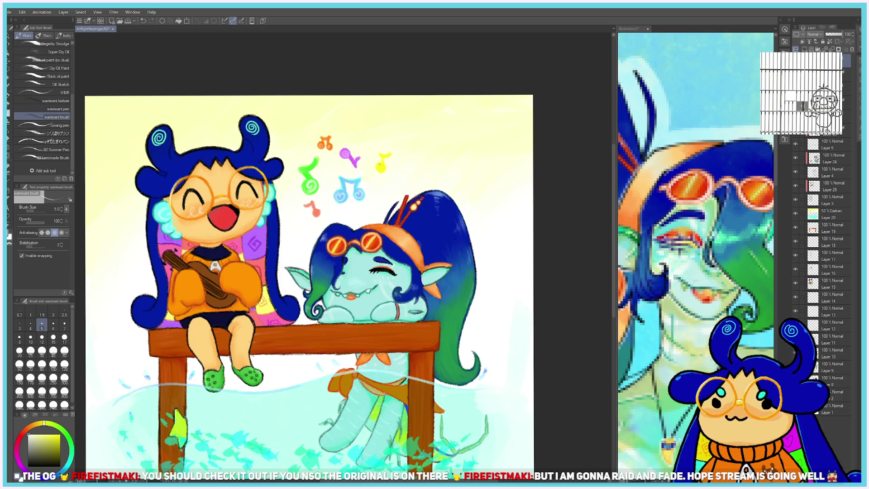
{"action": "scroll", "coordinate": [387, 154], "scroll_direction": "down", "scroll_amount": 3}
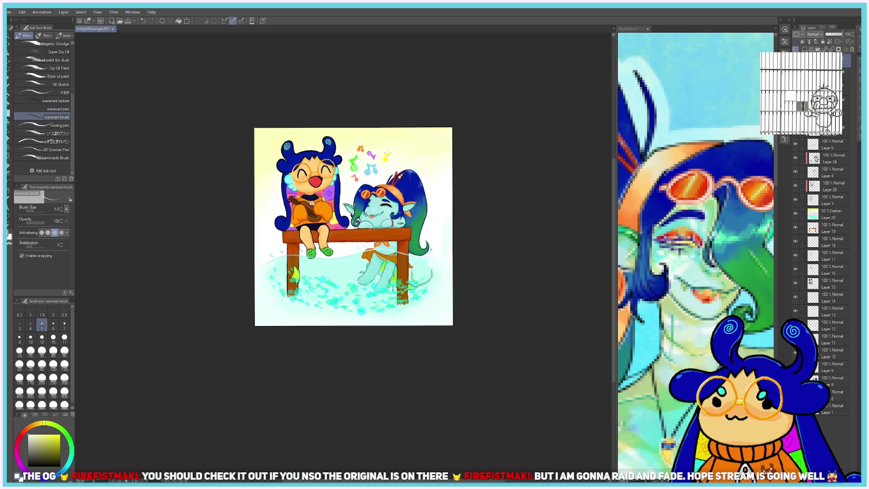
{"action": "scroll", "coordinate": [370, 144], "scroll_direction": "up", "scroll_amount": 3}
{"action": "scroll", "coordinate": [333, 187], "scroll_direction": "up", "scroll_amount": 2}
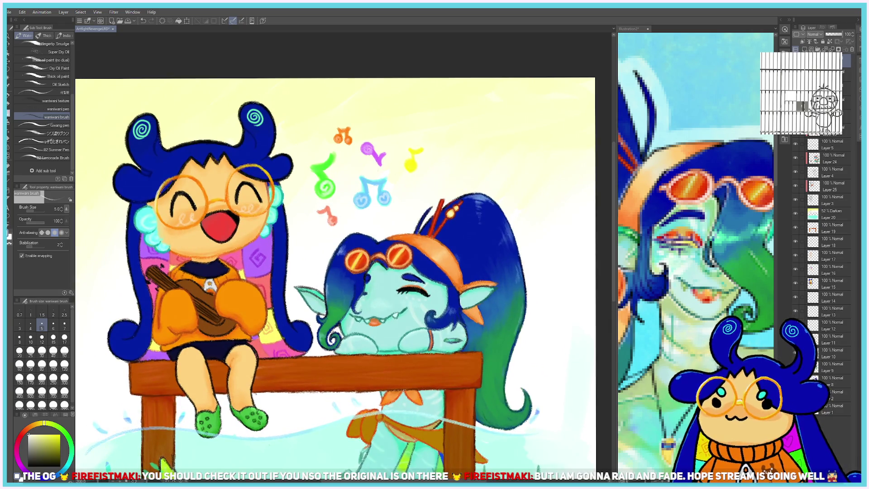
{"action": "left_click", "coordinate": [332, 221]}
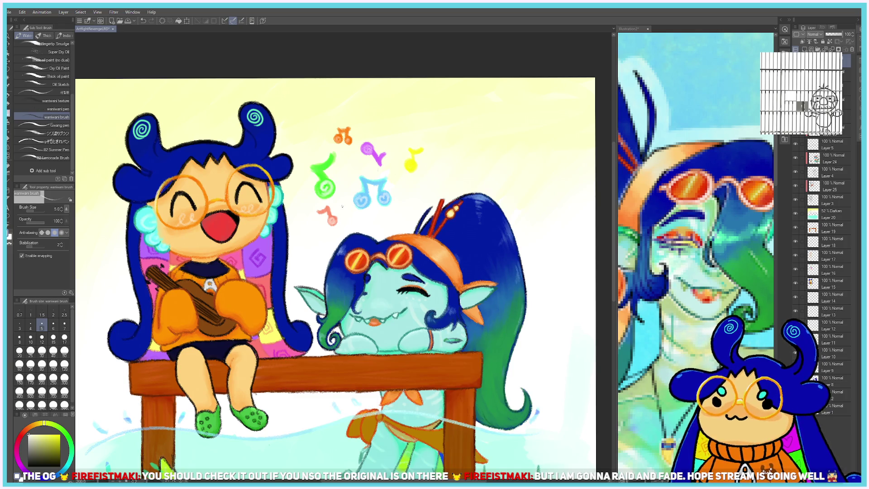
Paint a small yellow-orange music note beside the other notes.
{"action": "left_click", "coordinate": [61, 434]}
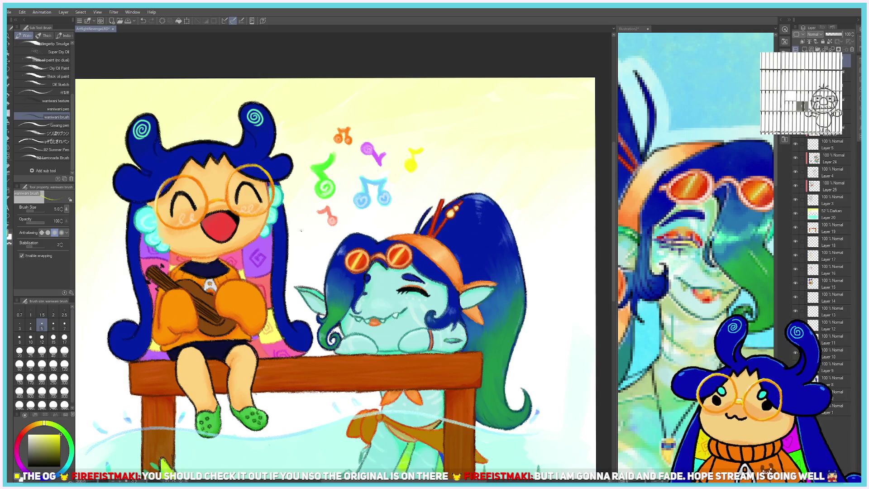
{"action": "left_click", "coordinate": [303, 232]}
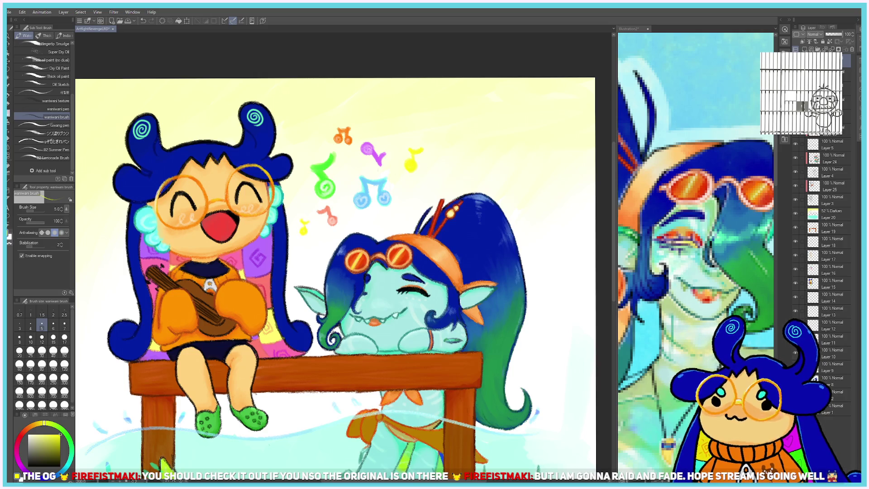
{"action": "left_click", "coordinate": [34, 428]}
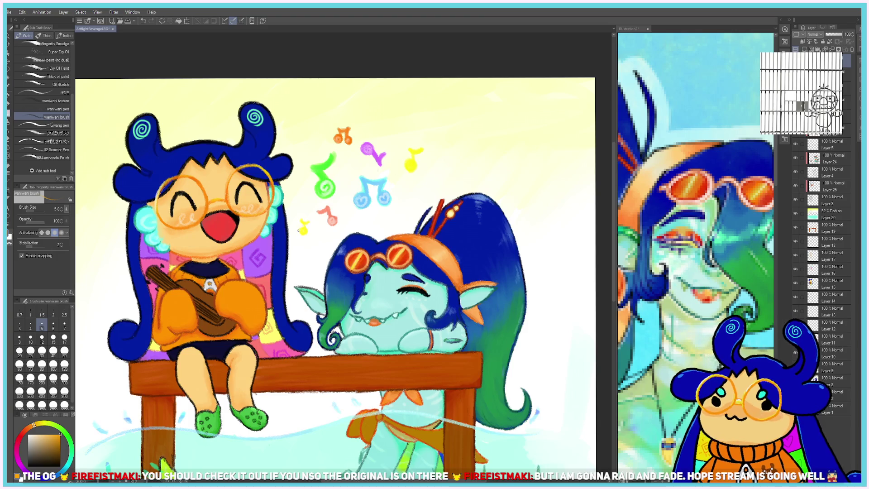
{"action": "left_click_drag", "start_coordinate": [299, 230], "coordinate": [306, 232]}
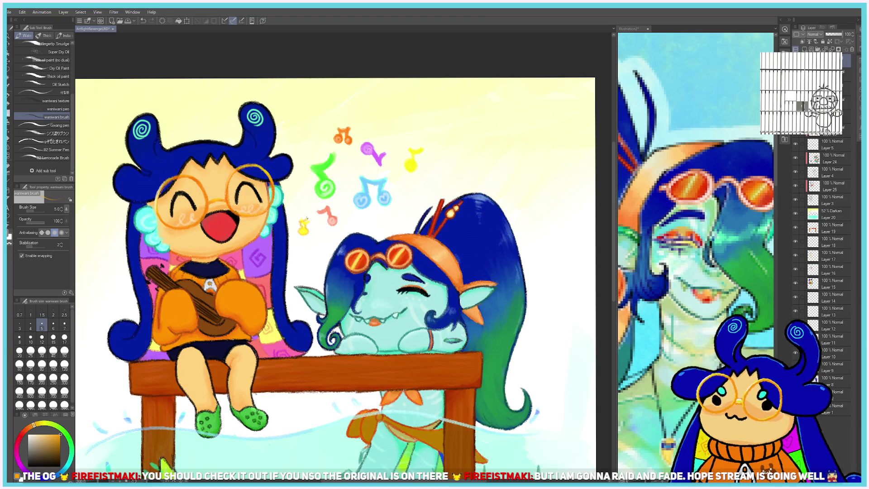
Repaint the yellow music note so it is filled more solidly.
{"action": "left_click_drag", "start_coordinate": [408, 161], "coordinate": [414, 162]}
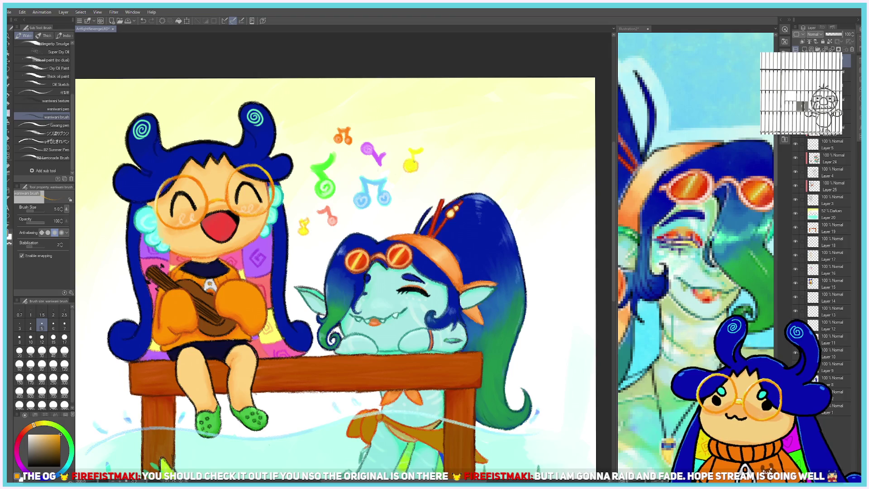
{"action": "key", "text": "ctrl+z"}
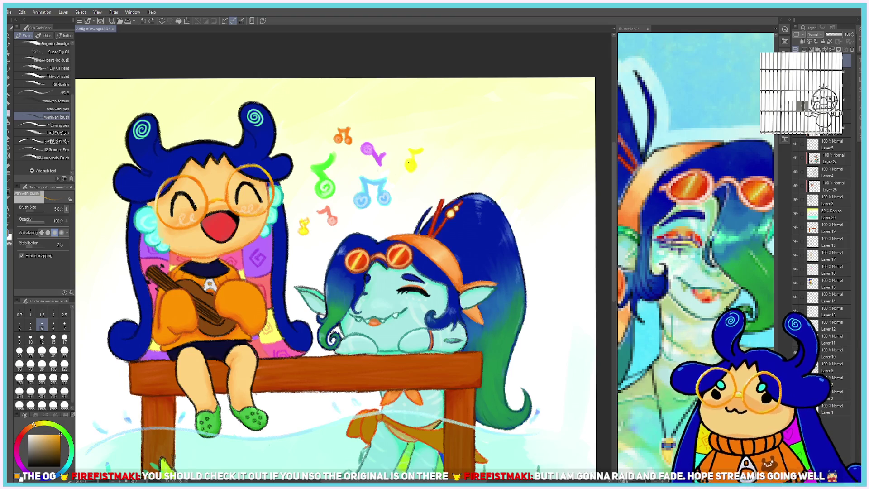
{"action": "left_click_drag", "start_coordinate": [406, 167], "coordinate": [412, 163]}
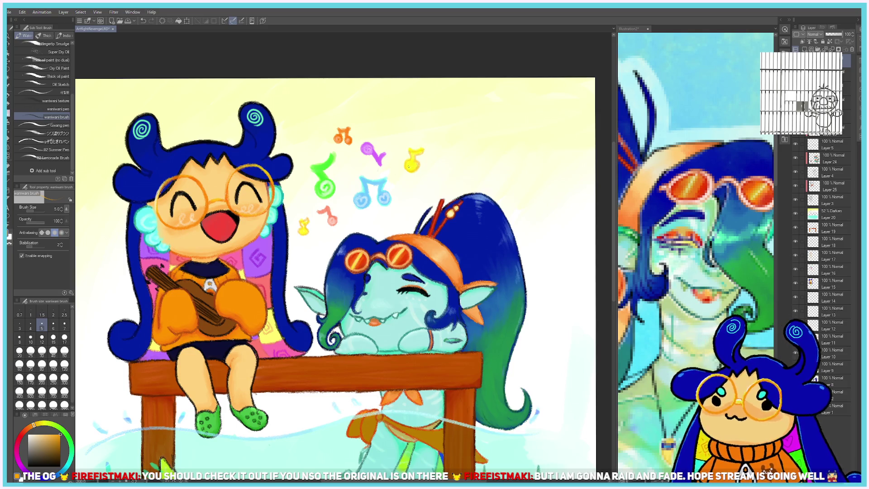
{"action": "scroll", "coordinate": [410, 168], "scroll_direction": "down", "scroll_amount": 5}
{"action": "scroll", "coordinate": [410, 165], "scroll_direction": "up", "scroll_amount": 2}
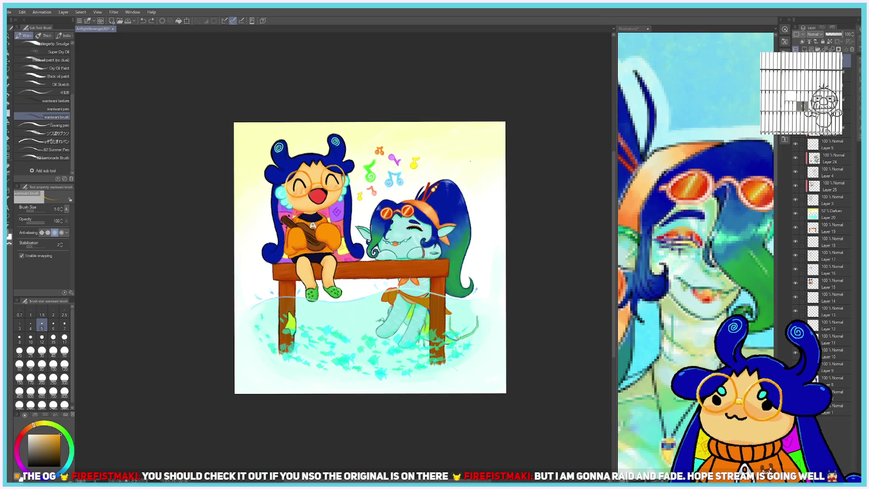
Select Layer 11 and swap the drawing colour to saturated blue with X.
{"action": "scroll", "coordinate": [346, 166], "scroll_direction": "up", "scroll_amount": 5}
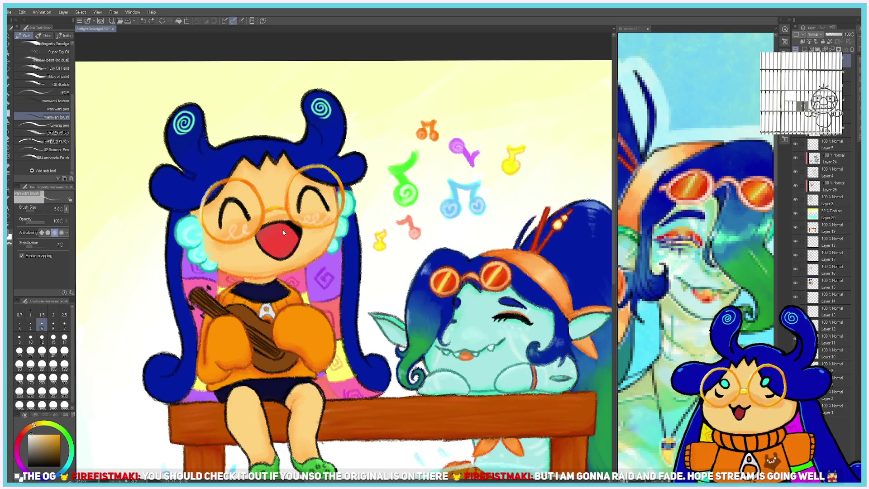
{"action": "scroll", "coordinate": [282, 230], "scroll_direction": "down", "scroll_amount": 5}
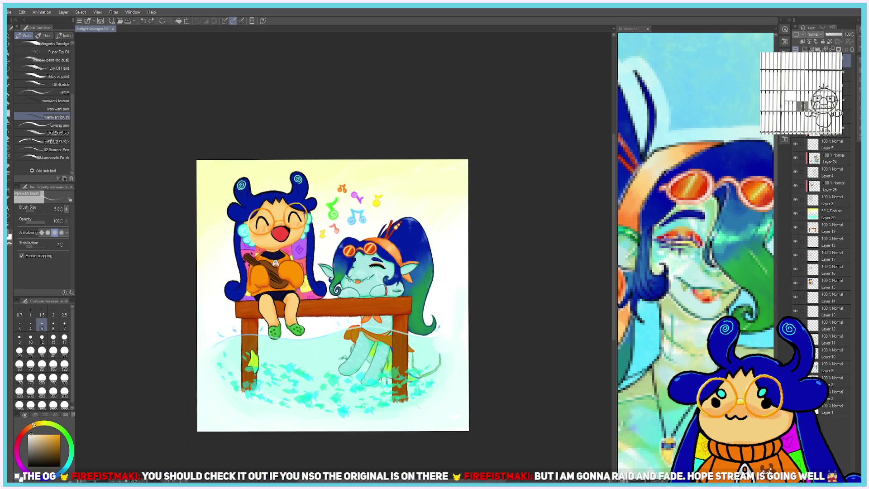
{"action": "left_click", "coordinate": [826, 340]}
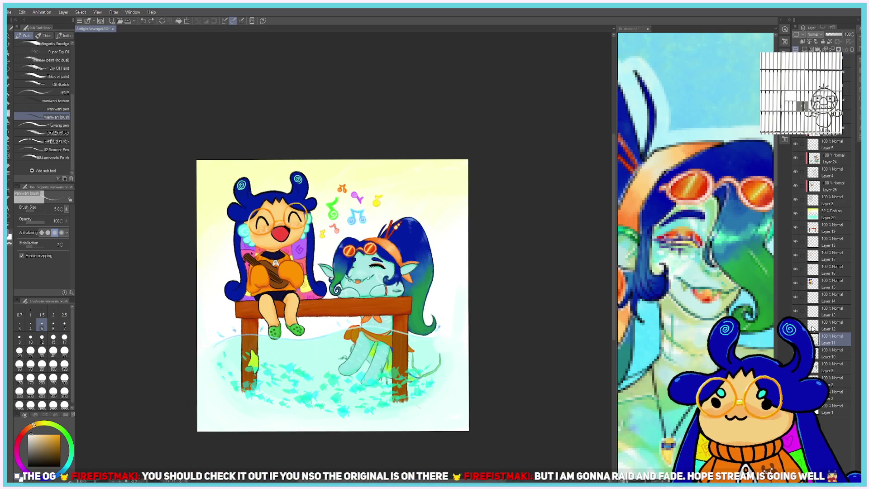
{"action": "scroll", "coordinate": [821, 335], "scroll_direction": "down", "scroll_amount": 5}
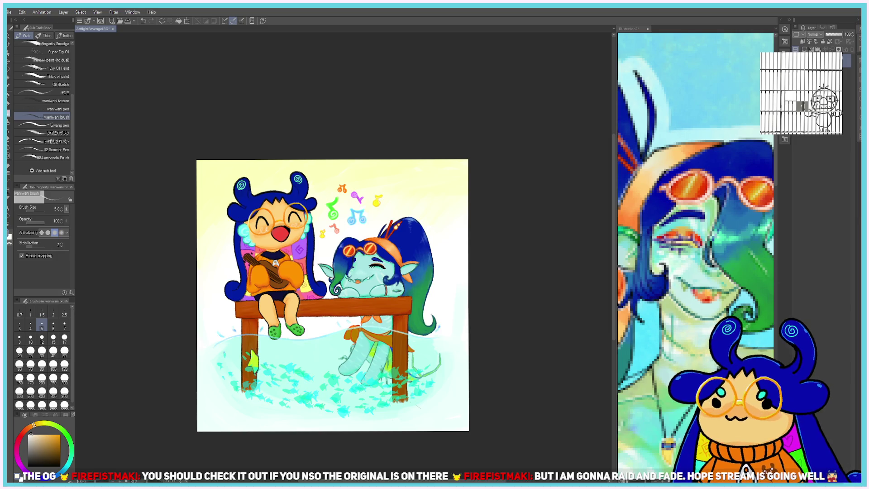
{"action": "scroll", "coordinate": [462, 383], "scroll_direction": "up", "scroll_amount": 3}
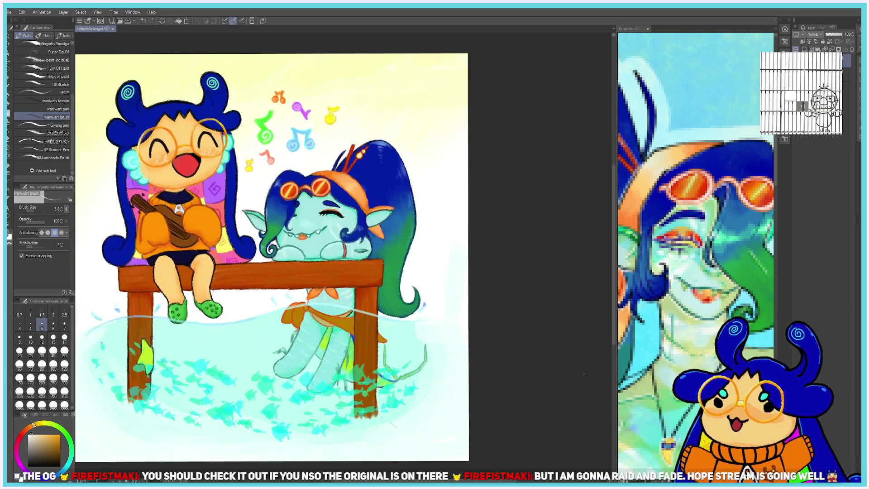
{"action": "key", "text": "x"}
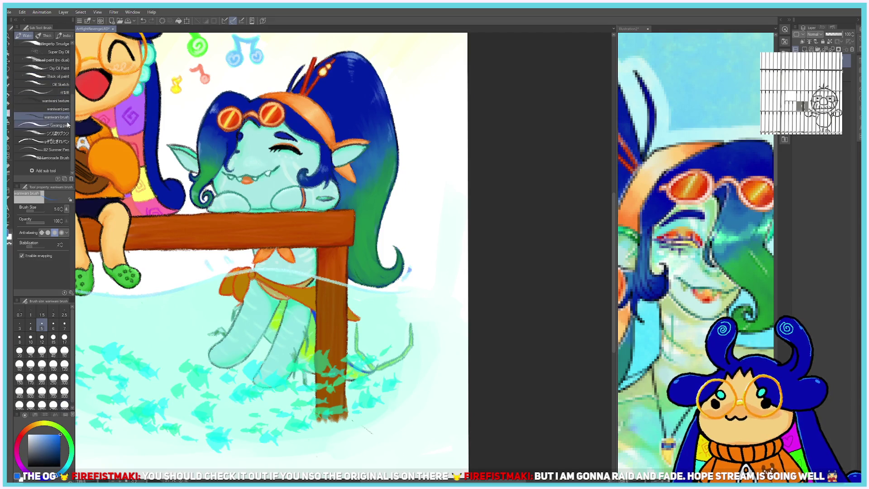
Paint a blue bear-head blob in the bottom-right corner at brush size 12.
{"action": "left_click", "coordinate": [42, 337]}
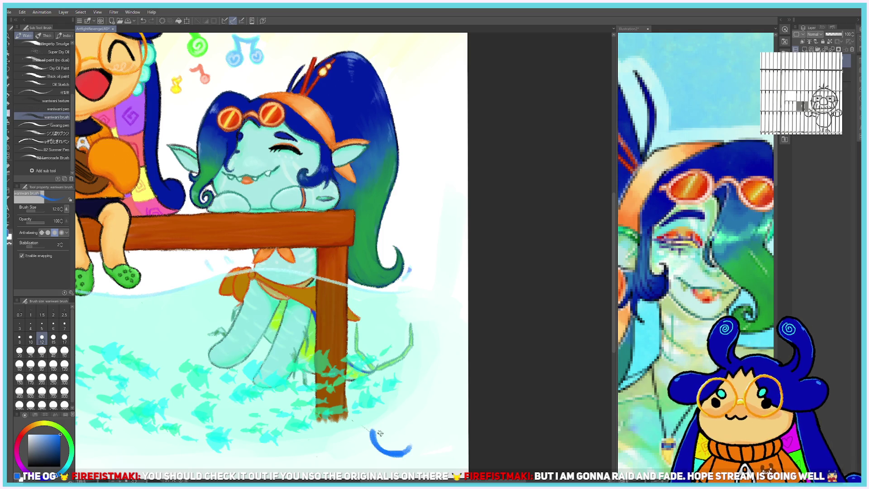
{"action": "mouse_move", "coordinate": [374, 431]}
{"action": "left_mouse_down"}
{"action": "mouse_move", "coordinate": [383, 454]}
{"action": "mouse_move", "coordinate": [408, 433]}
{"action": "mouse_move", "coordinate": [377, 435]}
{"action": "mouse_move", "coordinate": [379, 410]}
{"action": "mouse_move", "coordinate": [411, 415]}
{"action": "left_mouse_up"}
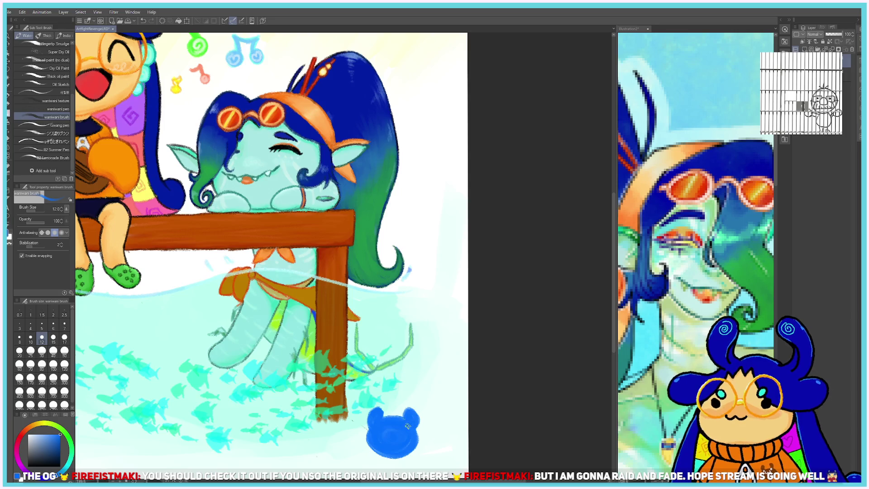
{"action": "mouse_move", "coordinate": [361, 427]}
{"action": "left_mouse_down"}
{"action": "mouse_move", "coordinate": [372, 438]}
{"action": "mouse_move", "coordinate": [361, 432]}
{"action": "mouse_move", "coordinate": [425, 429]}
{"action": "left_mouse_up"}
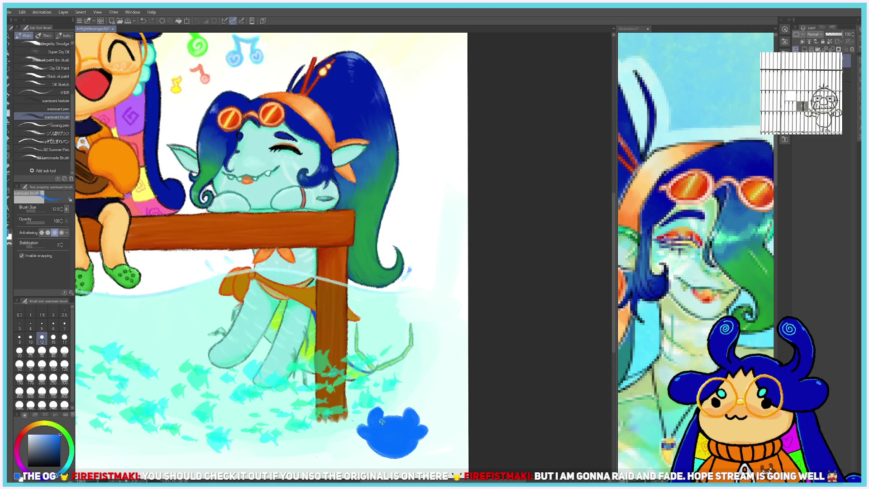
Hand-letter 'Foish' in white on the blob with the Gwang pen at size 7.
{"action": "left_click", "coordinate": [41, 328]}
{"action": "left_click", "coordinate": [64, 325]}
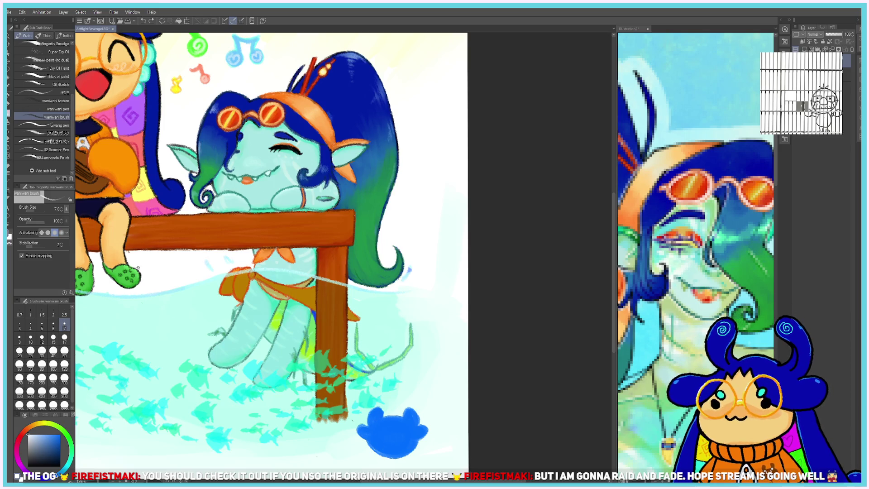
{"action": "left_click", "coordinate": [56, 125]}
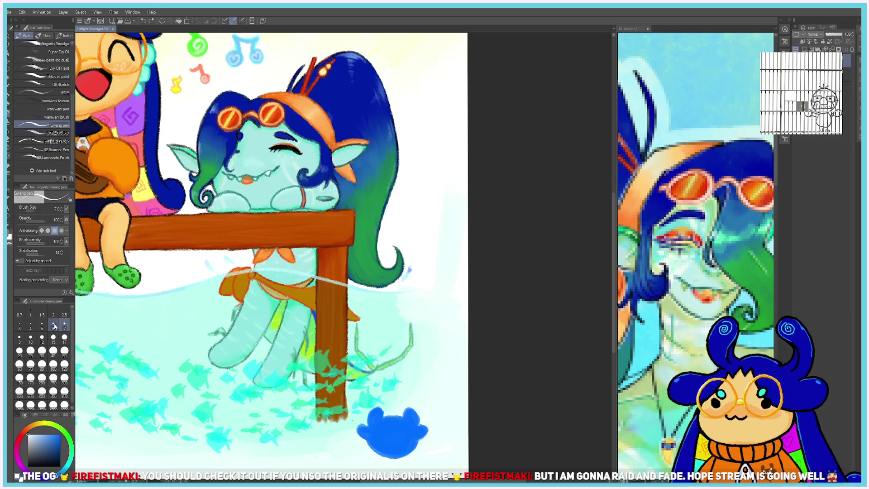
{"action": "left_click_drag", "start_coordinate": [384, 426], "coordinate": [377, 433]}
{"action": "mouse_move", "coordinate": [379, 428]}
{"action": "left_mouse_down"}
{"action": "mouse_move", "coordinate": [380, 448]}
{"action": "mouse_move", "coordinate": [385, 423]}
{"action": "mouse_move", "coordinate": [380, 449]}
{"action": "mouse_move", "coordinate": [385, 421]}
{"action": "mouse_move", "coordinate": [380, 449]}
{"action": "mouse_move", "coordinate": [382, 436]}
{"action": "mouse_move", "coordinate": [388, 442]}
{"action": "left_mouse_up"}
{"action": "key", "text": "ctrl+z"}
{"action": "key", "text": "ctrl+z"}
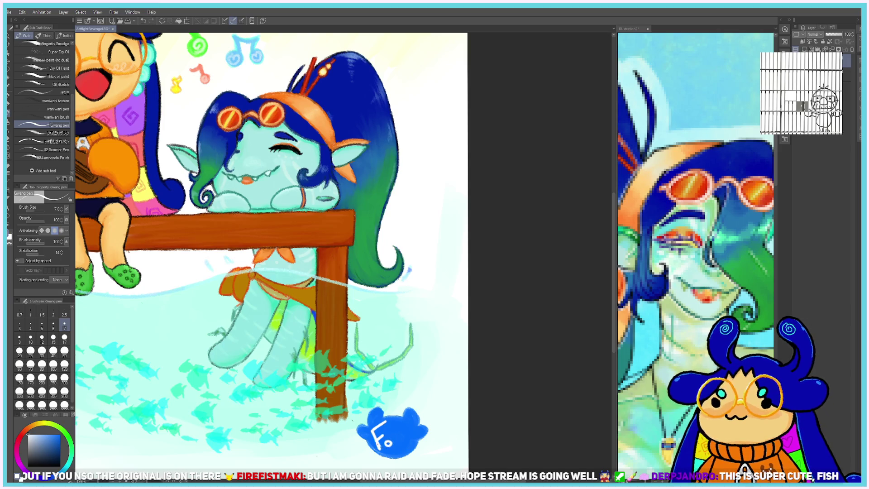
{"action": "mouse_move", "coordinate": [392, 440]}
{"action": "left_mouse_down"}
{"action": "mouse_move", "coordinate": [397, 447]}
{"action": "mouse_move", "coordinate": [407, 437]}
{"action": "mouse_move", "coordinate": [410, 448]}
{"action": "left_mouse_up"}
{"action": "left_click", "coordinate": [394, 437]}
{"action": "left_click", "coordinate": [406, 443]}
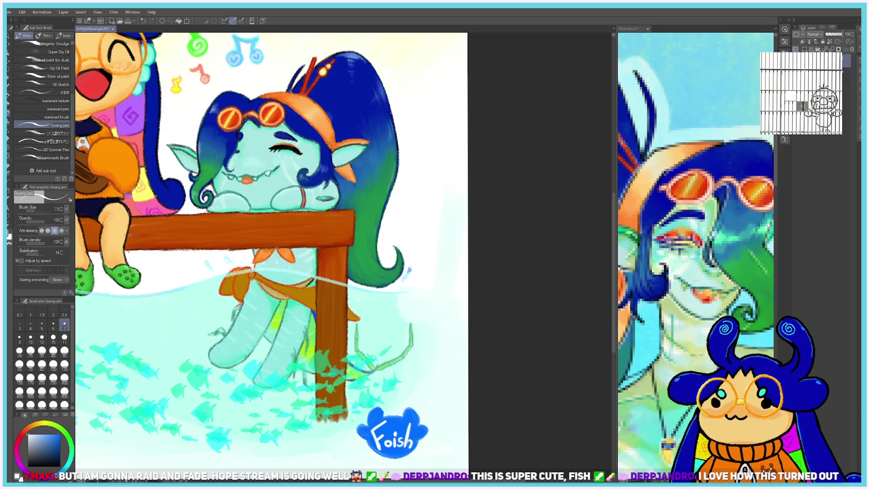
{"action": "scroll", "coordinate": [409, 443], "scroll_direction": "down", "scroll_amount": 2}
{"action": "scroll", "coordinate": [409, 444], "scroll_direction": "down", "scroll_amount": 4}
Close the Illustration2 document and fit ArtfightRevengeLRD to the window.
{"action": "scroll", "coordinate": [365, 442], "scroll_direction": "up", "scroll_amount": 1}
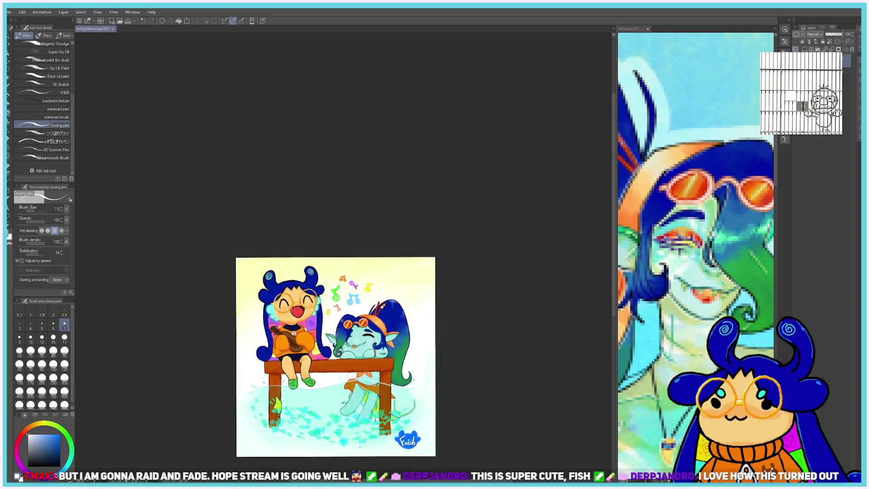
{"action": "scroll", "coordinate": [330, 448], "scroll_direction": "up", "scroll_amount": 1}
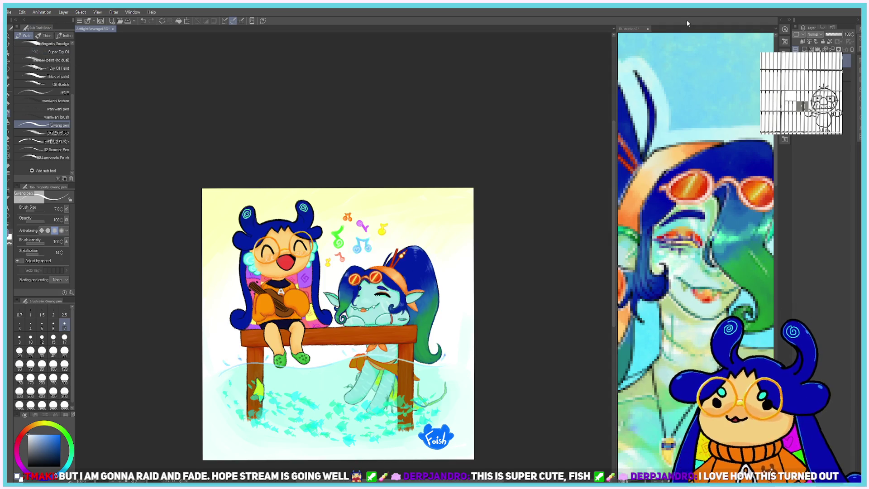
{"action": "left_click", "coordinate": [649, 29]}
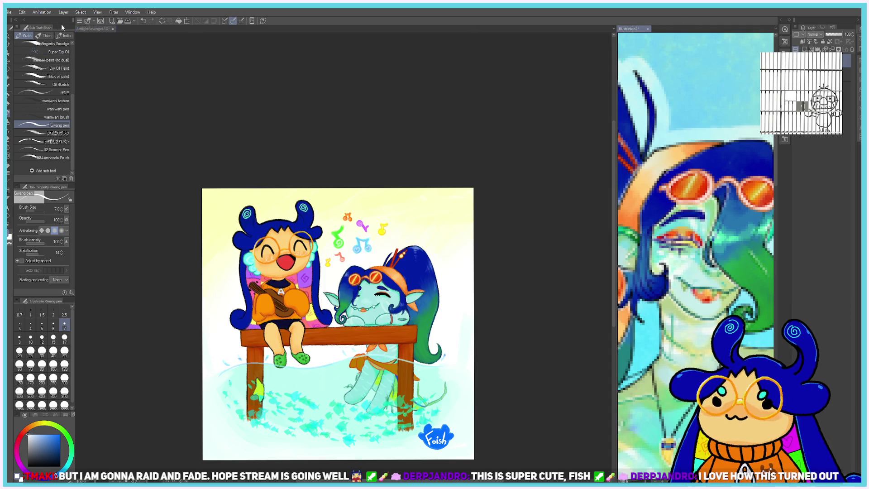
{"action": "left_click", "coordinate": [92, 30]}
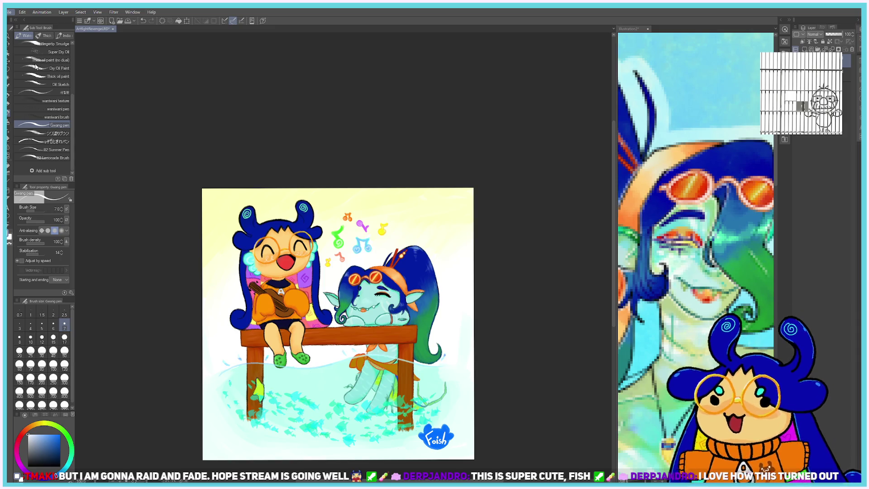
{"action": "left_click", "coordinate": [634, 29]}
{"action": "key", "text": "ctrl+0"}
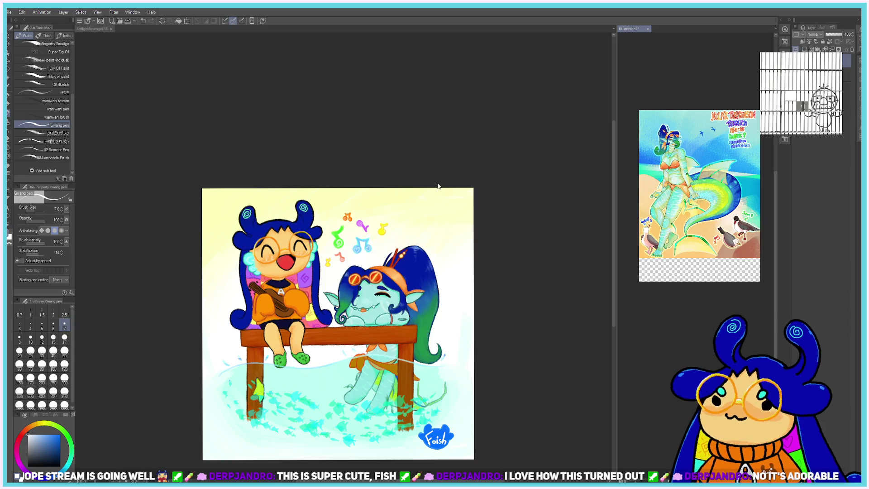
{"action": "key", "text": "ctrl+w"}
{"action": "key", "text": "ctrl+0"}
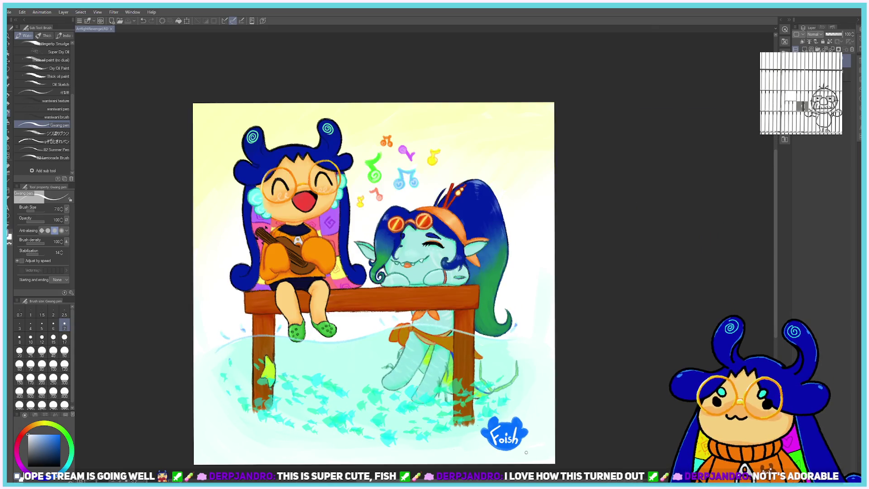